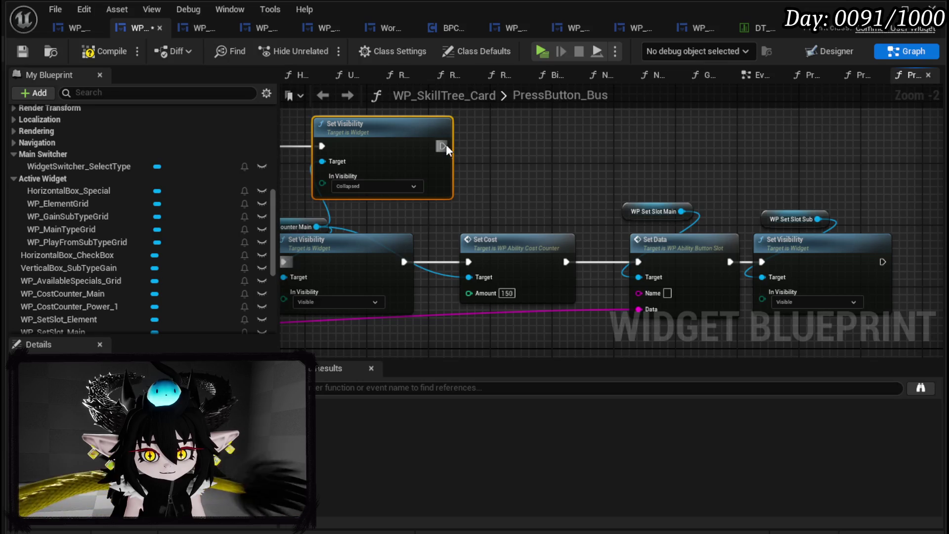
Step: Compile WP_SkillTree_Card after linking Set Visibility into Set Data in PressButton_Bus
scroll(565, 192, "down", 1)
left_click_drag(601, 191, 650, 195)
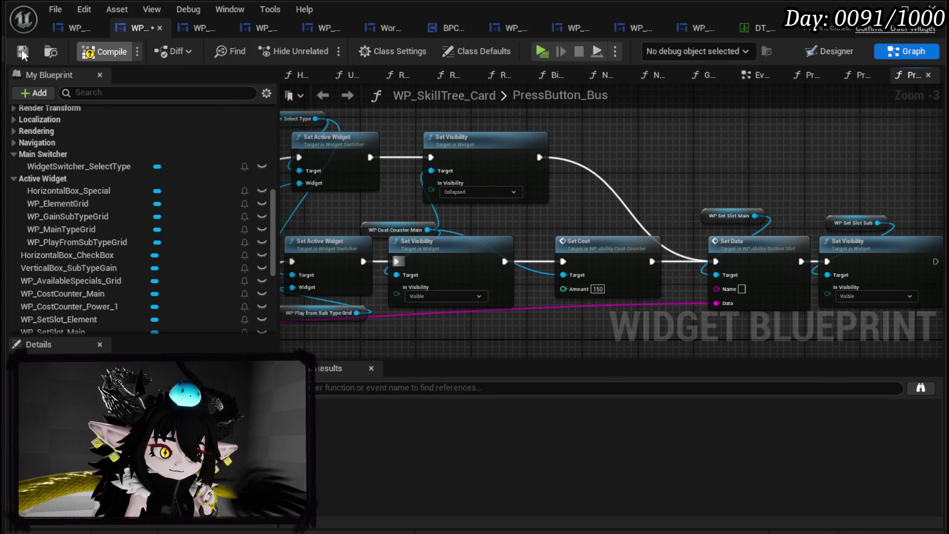
left_click(22, 49)
Step: Inspect the Switch on String, Sub Type Value, SET and Set Data nodes, then go to the Designer
mouse_move(605, 334)
left_mouse_down()
mouse_move(629, 293)
mouse_move(619, 195)
mouse_move(780, 203)
mouse_move(780, 194)
left_mouse_up()
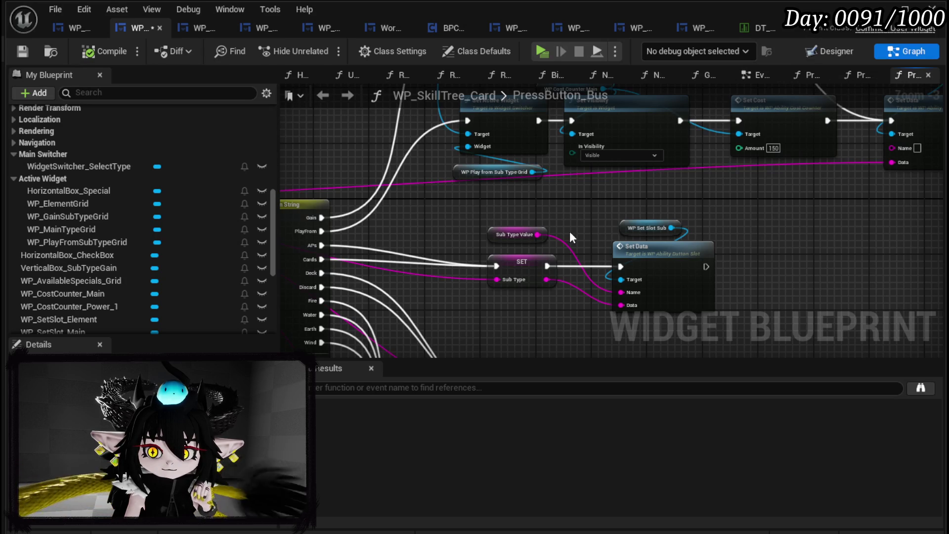
mouse_move(672, 221)
left_mouse_down()
mouse_move(604, 186)
mouse_move(695, 192)
left_mouse_up()
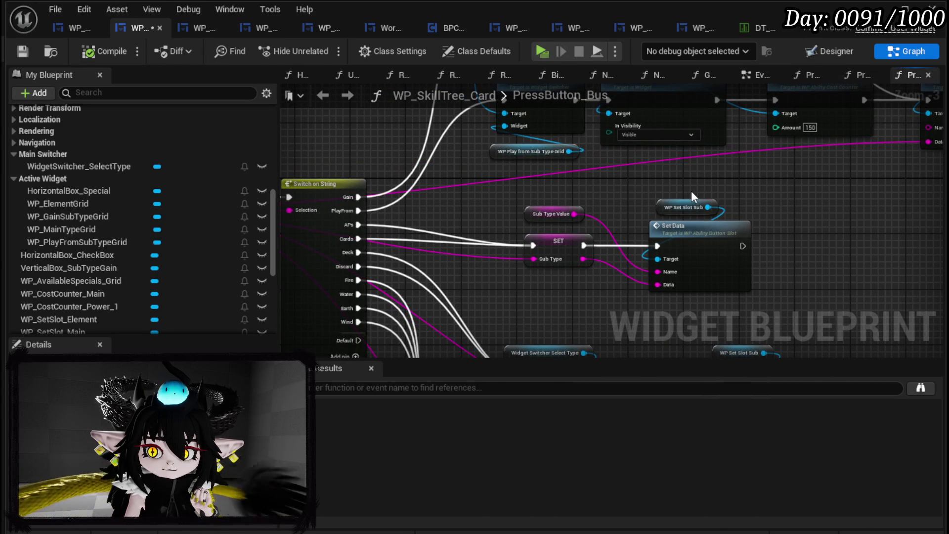
left_click_drag(486, 193, 760, 281)
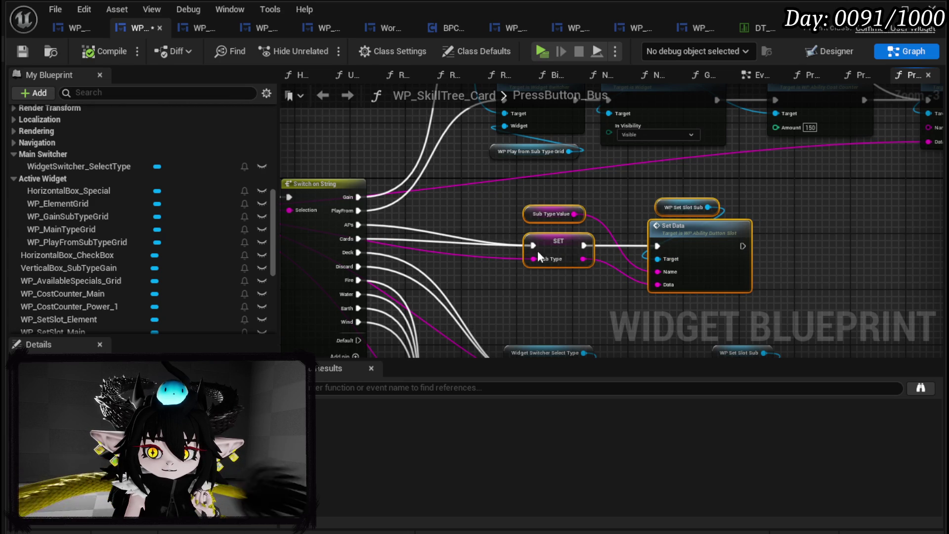
mouse_move(580, 288)
left_mouse_down()
mouse_move(561, 299)
mouse_move(562, 376)
mouse_move(391, 318)
mouse_move(379, 299)
left_mouse_up()
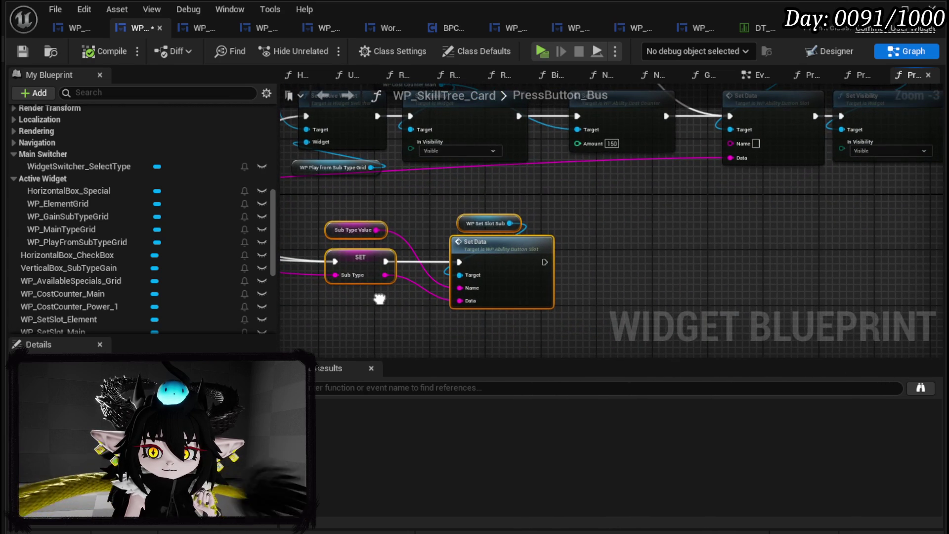
left_click(614, 239)
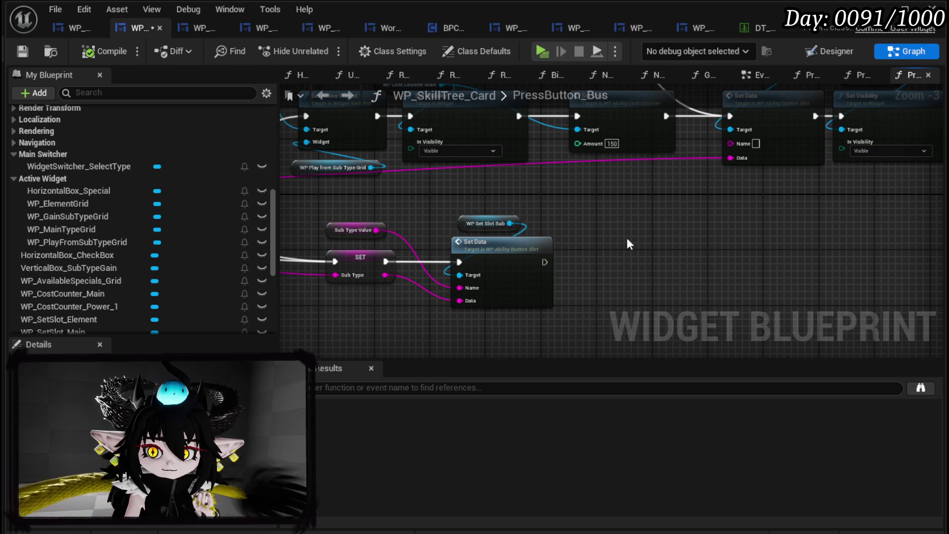
left_click(831, 51)
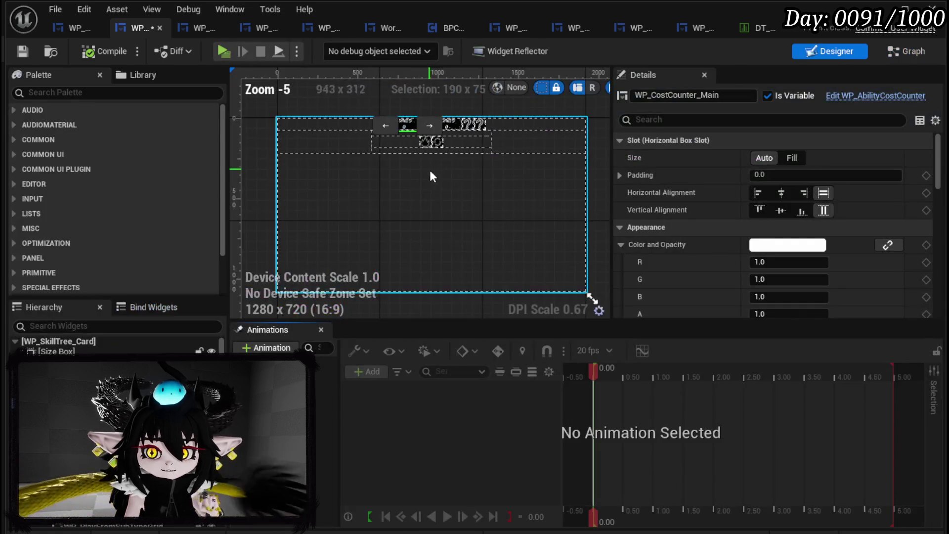
Step: Rename the second POINTS counter from Power_1 to WP_CostCounter_SubType
scroll(429, 218, "up", 4)
left_click(467, 170)
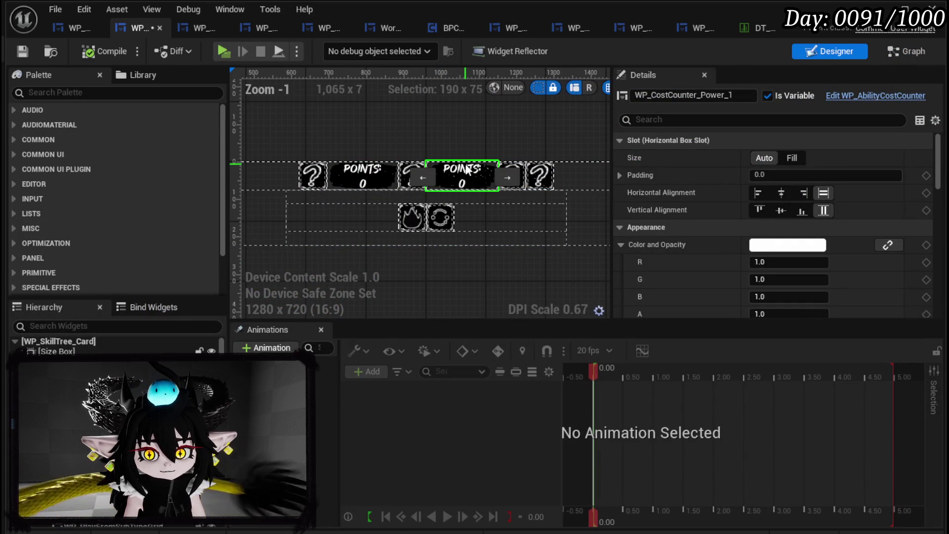
double_click(703, 94)
type("SubType")
key("Return")
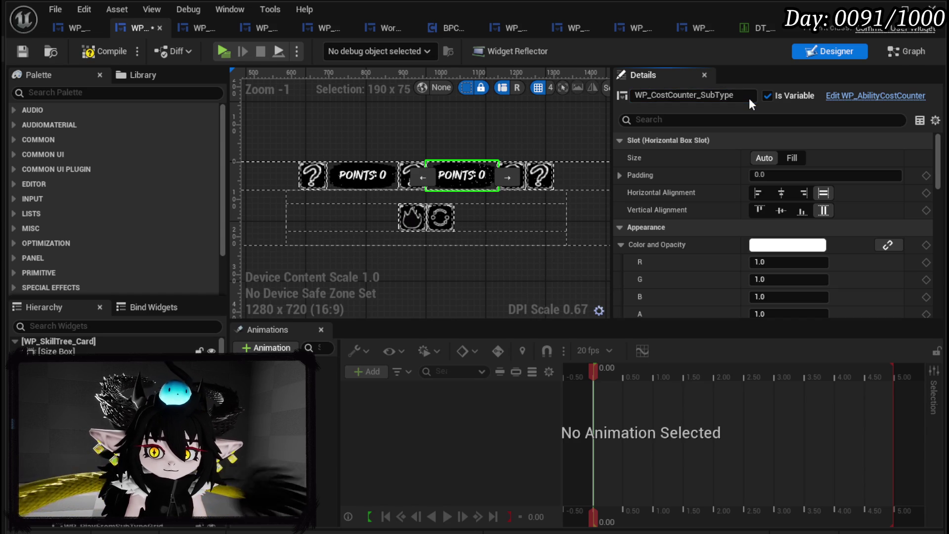
Step: Compare the POINTS counters, then drag WP_CostCounter_SubType into the PressButton_Bus graph
left_click(367, 174)
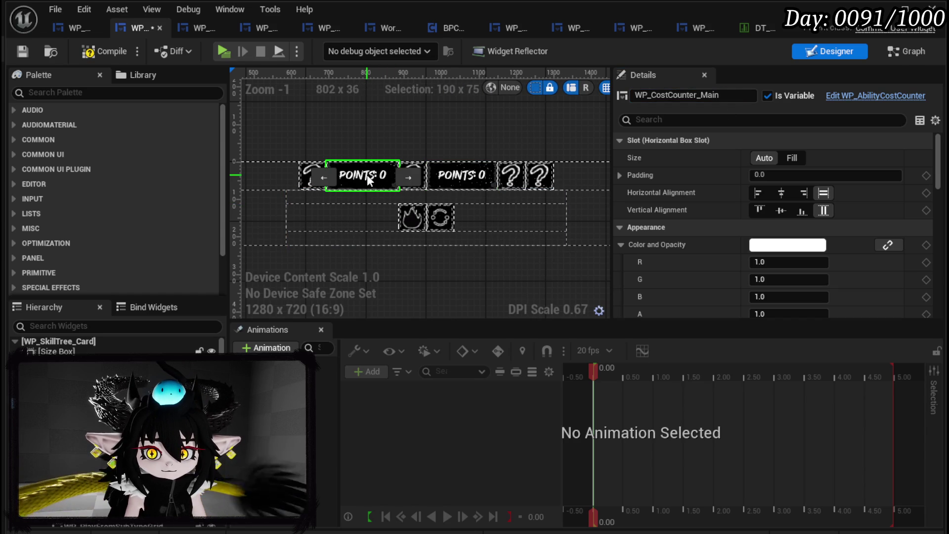
left_click(455, 176)
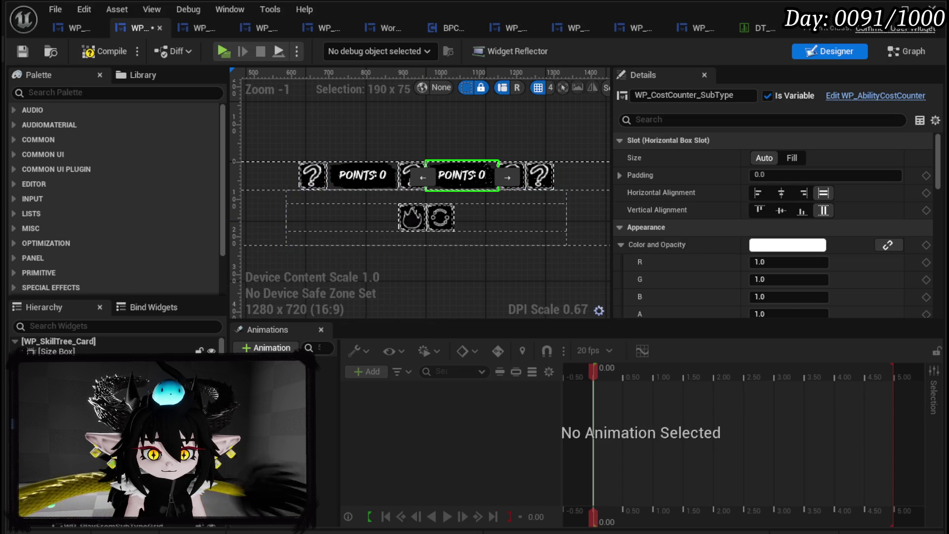
left_click(425, 231)
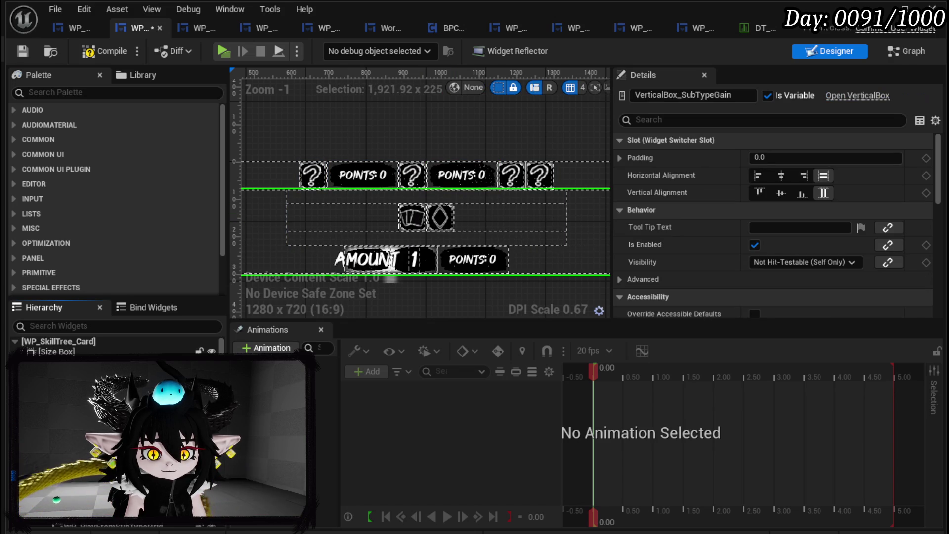
left_click(469, 262)
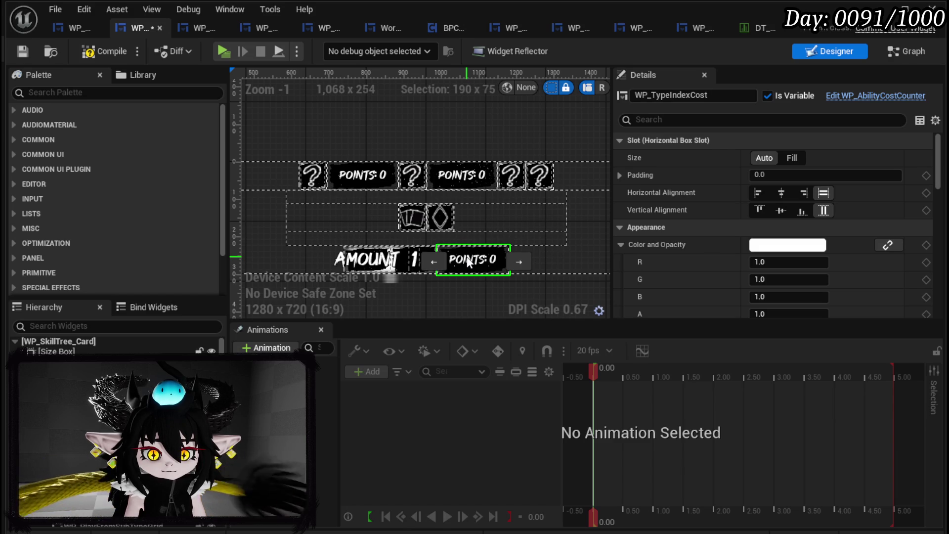
left_click(458, 172)
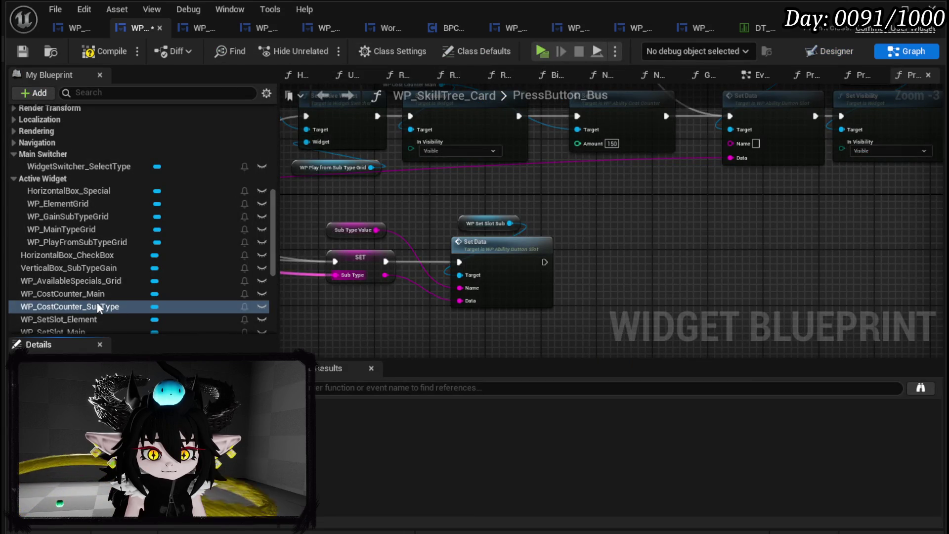
mouse_move(99, 307)
left_mouse_down()
mouse_move(608, 234)
mouse_move(634, 271)
left_mouse_up()
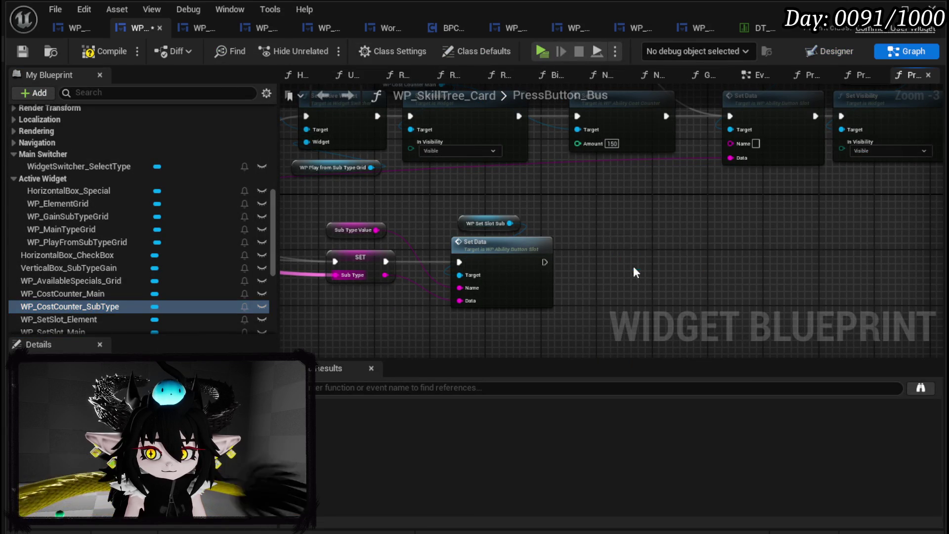
Step: Add getters for WP_CostCounter_SubType and WP_TypeIndexCost, plus a Set Cost for the SubType counter
left_click(635, 269)
scroll(147, 198, "down", 3)
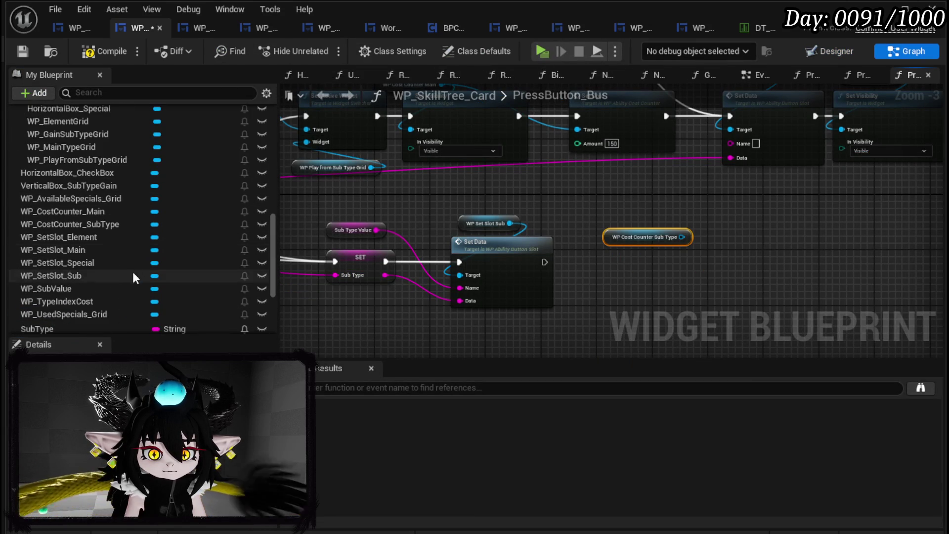
left_click_drag(108, 302, 603, 275)
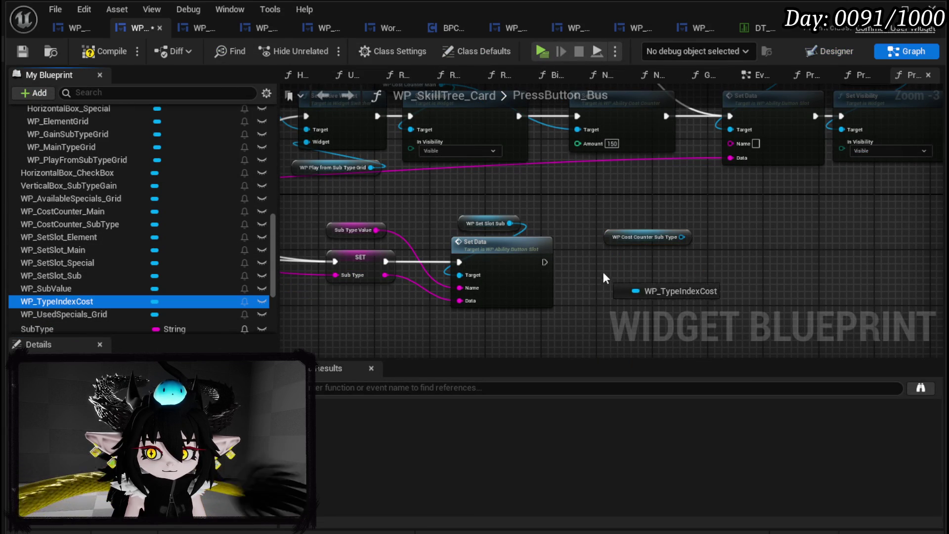
left_click(616, 295)
mouse_move(397, 257)
left_mouse_down()
mouse_move(491, 218)
mouse_move(499, 224)
mouse_move(458, 227)
mouse_move(479, 253)
left_mouse_up()
type("Set Co")
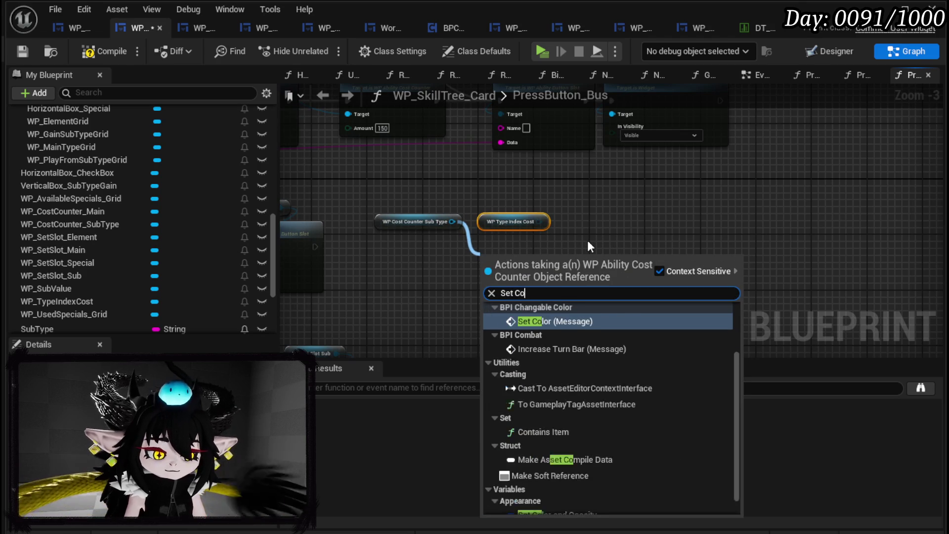
type("st")
key("Return")
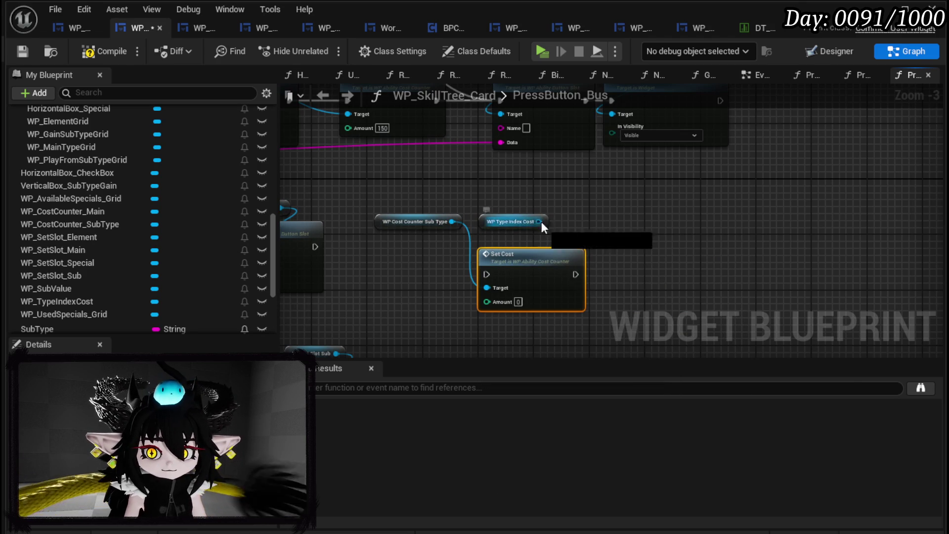
Step: Add a Set Cost node wired to the WP Type Index Cost getter
left_click_drag(541, 222, 592, 221)
type("Set Cos")
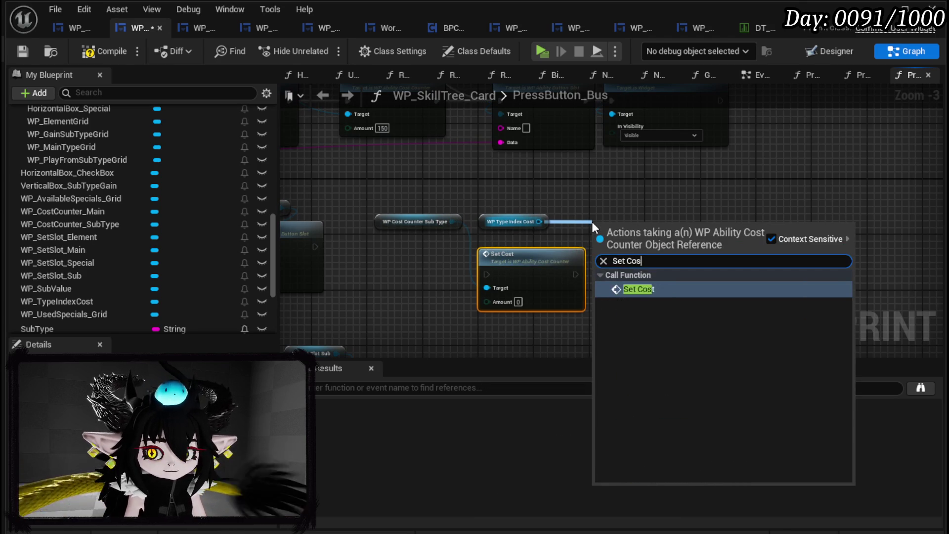
type("t")
key("Return")
mouse_move(510, 245)
left_mouse_down()
mouse_move(645, 222)
mouse_move(486, 250)
left_mouse_up()
left_click(427, 206)
Step: Add a Set Visibility node for WP Type Index Cost, chained after its Set Cost
left_click_drag(417, 225, 625, 224)
type("Set Visi")
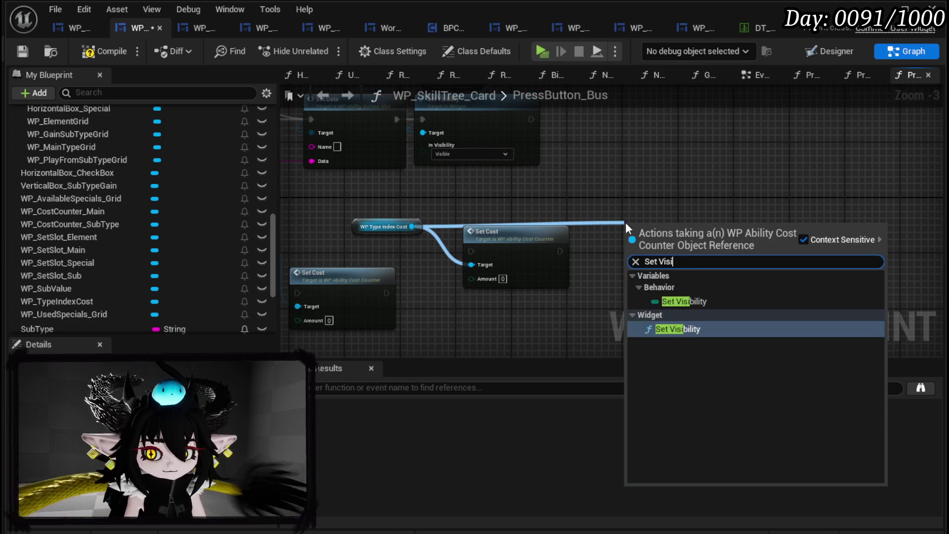
left_click(681, 326)
left_click_drag(670, 231, 630, 229)
left_click_drag(559, 251, 609, 245)
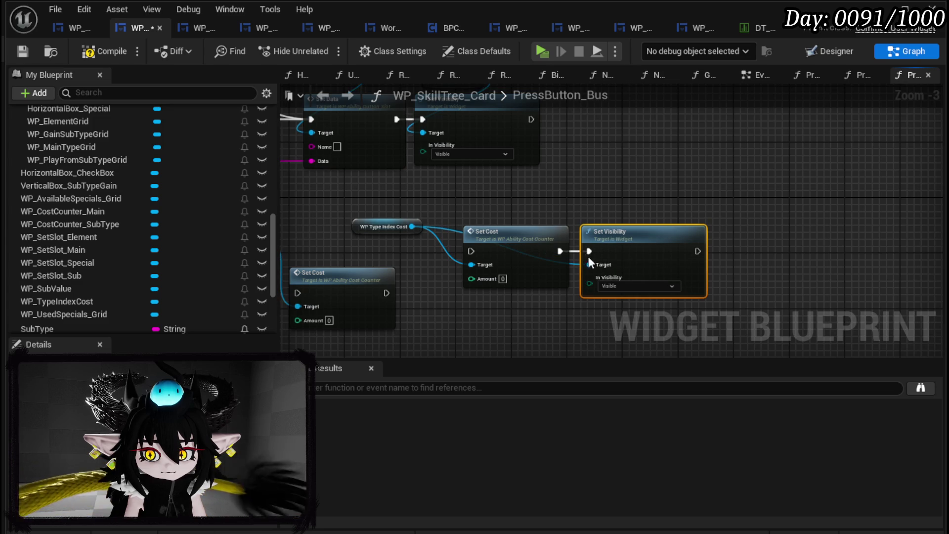
left_click_drag(398, 201, 699, 265)
scroll(118, 198, "up", 5)
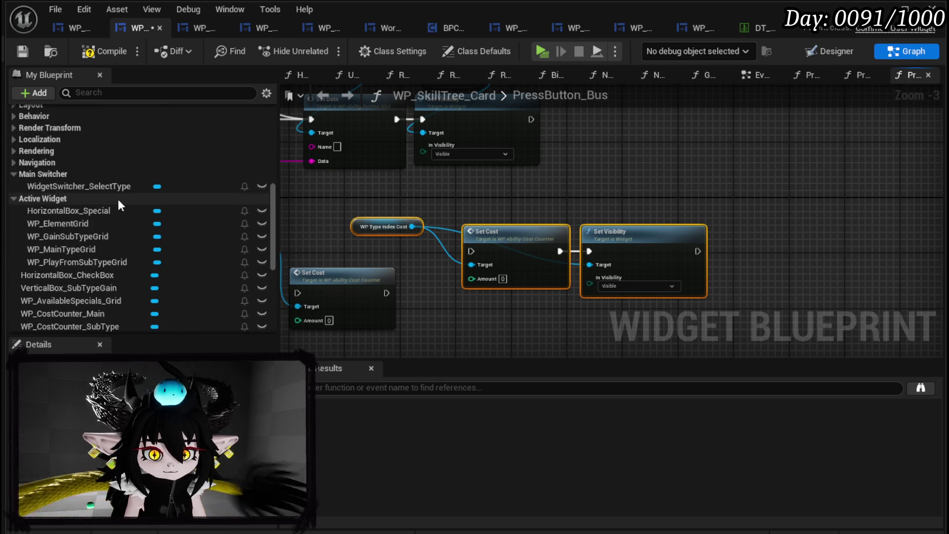
Step: Open the NumberConfirm_Bus function graph
scroll(117, 199, "up", 2)
scroll(340, 265, "up", 1)
scroll(126, 212, "up", 4)
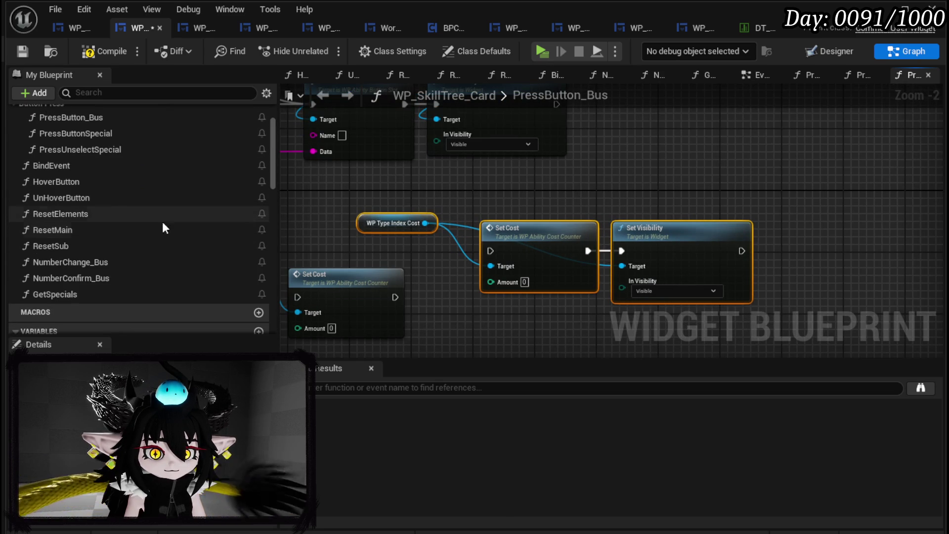
scroll(439, 244, "down", 3)
scroll(435, 249, "up", 4)
scroll(428, 249, "down", 2)
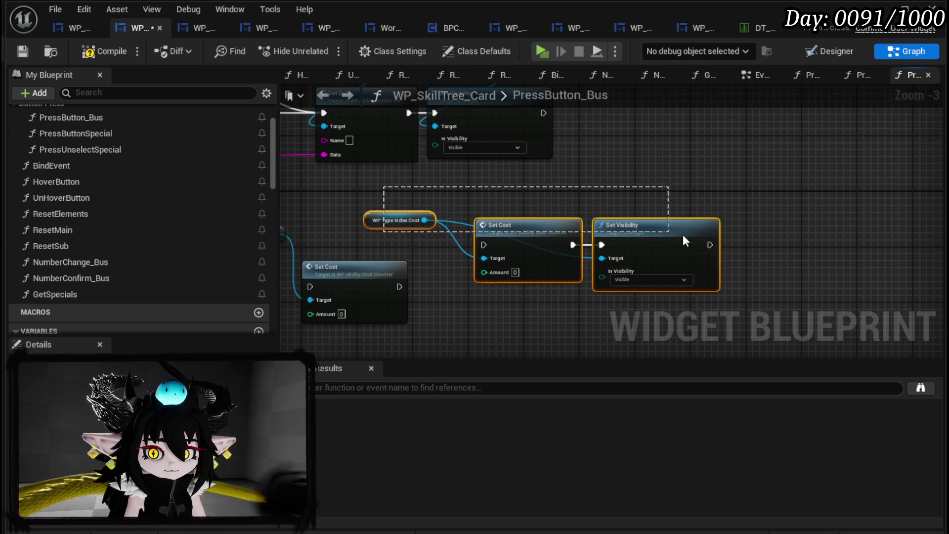
scroll(102, 222, "up", 3)
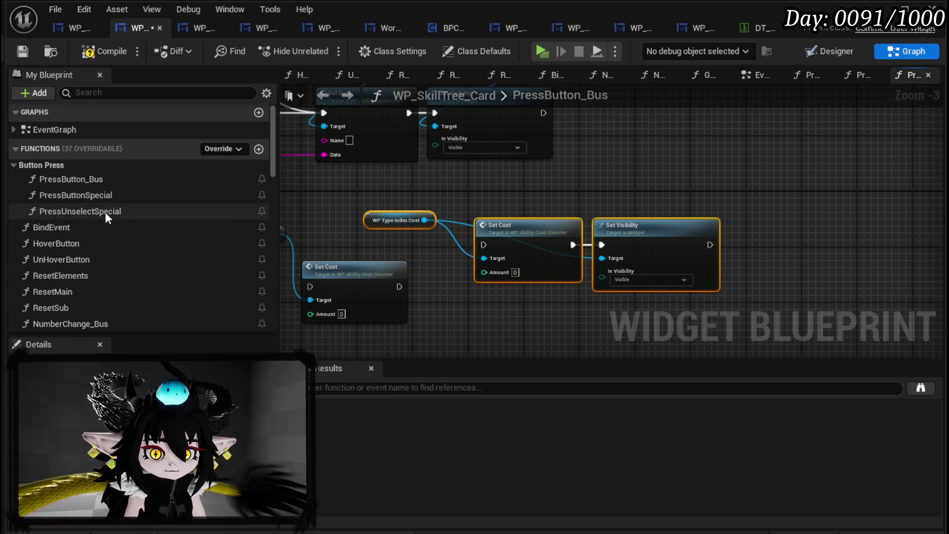
scroll(99, 247, "down", 3)
double_click(105, 277)
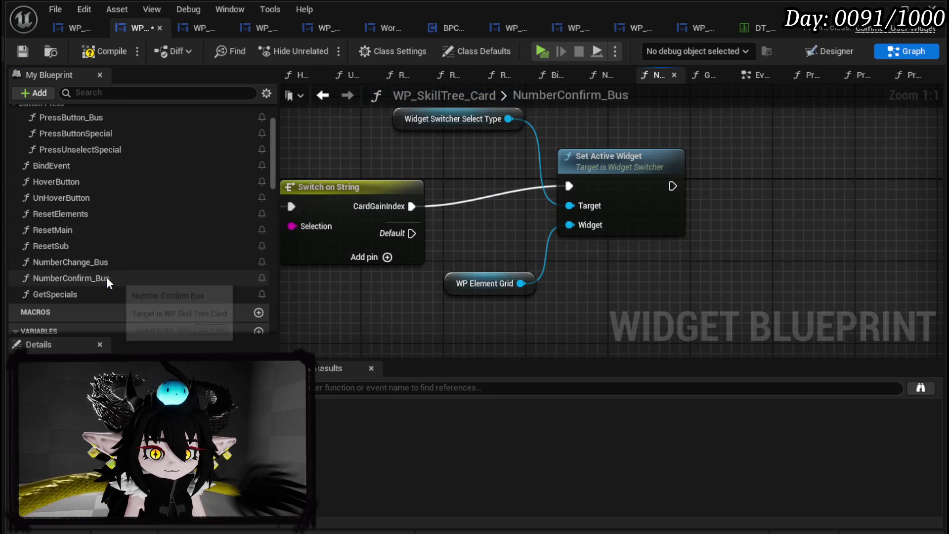
scroll(693, 172, "down", 2)
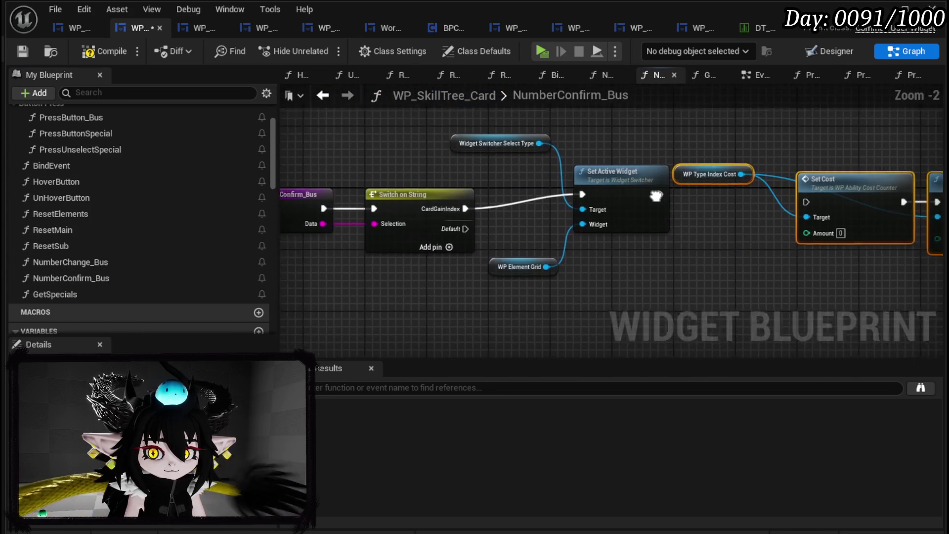
Step: Wire Set Active Widget into Set Cost and promote its Amount input to a variable
left_click_drag(811, 188, 772, 157)
left_click_drag(637, 198, 748, 175)
left_click_drag(677, 220, 520, 220)
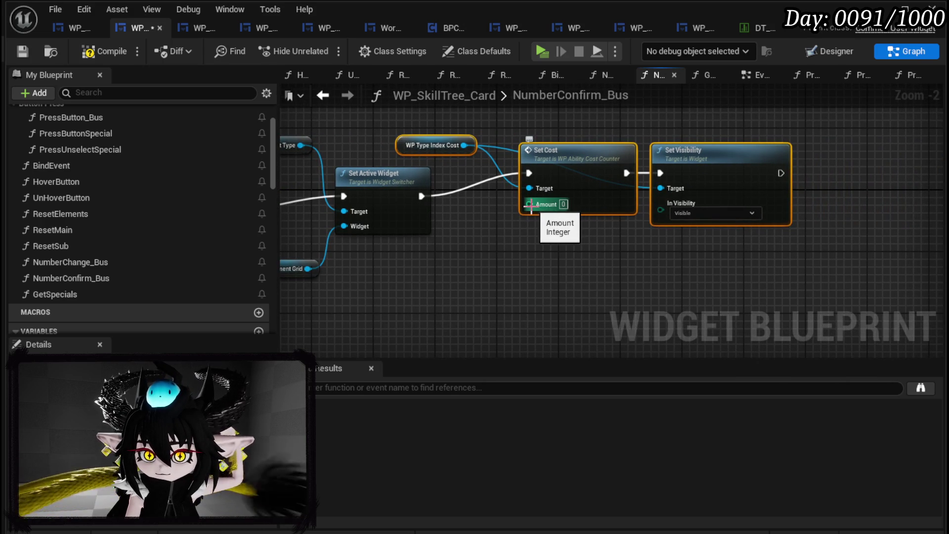
right_click(532, 206)
left_click(576, 245)
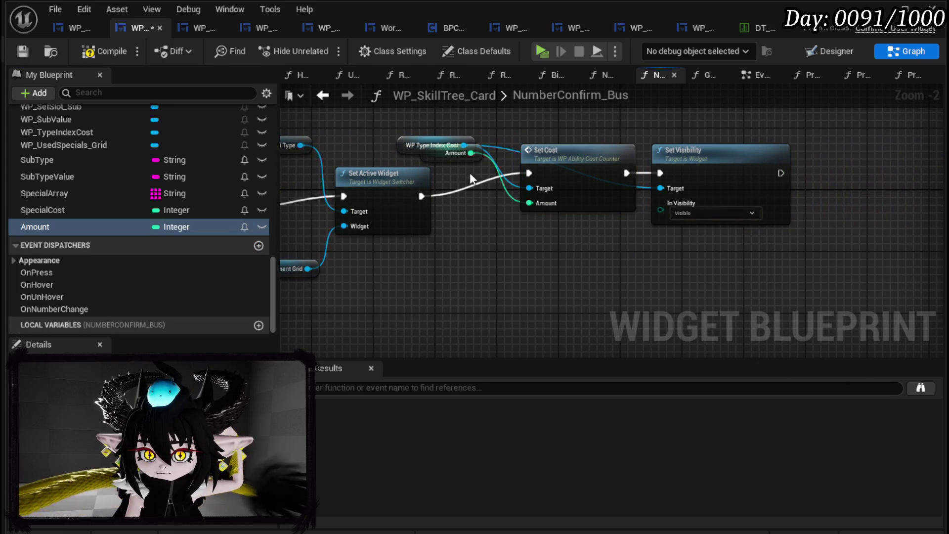
mouse_move(456, 155)
left_mouse_down()
mouse_move(521, 248)
mouse_move(592, 250)
left_mouse_up()
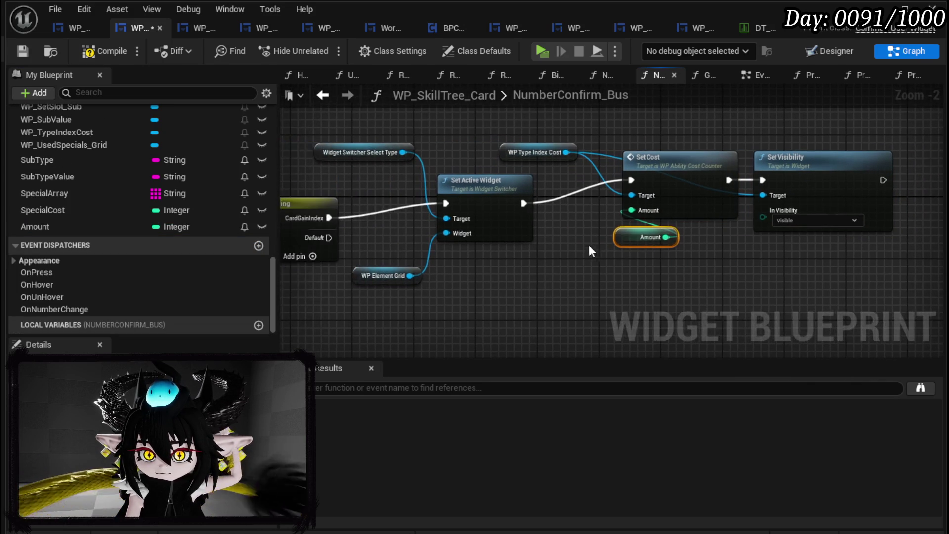
Step: Save, tidy WP Type Index Cost above Set Cost, then open NumberChange_Bus
left_click(22, 49)
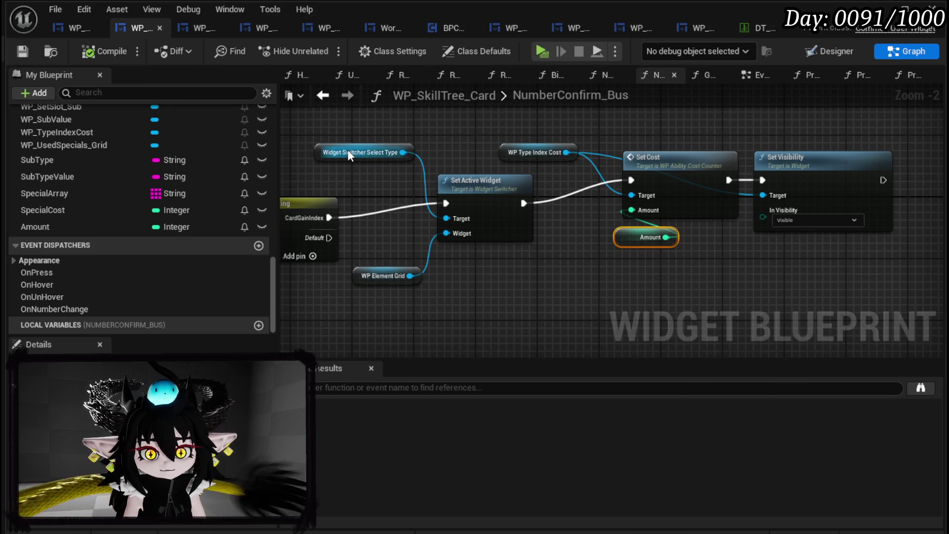
scroll(164, 147, "up", 3)
scroll(164, 147, "up", 5)
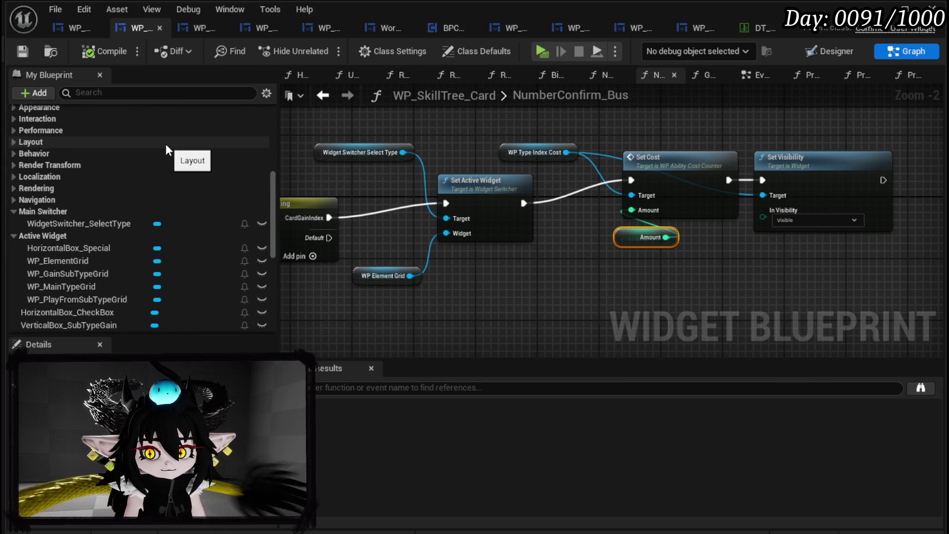
mouse_move(544, 153)
left_mouse_down()
mouse_move(673, 121)
mouse_move(667, 138)
left_mouse_up()
left_click_drag(613, 121, 845, 280)
scroll(123, 235, "up", 5)
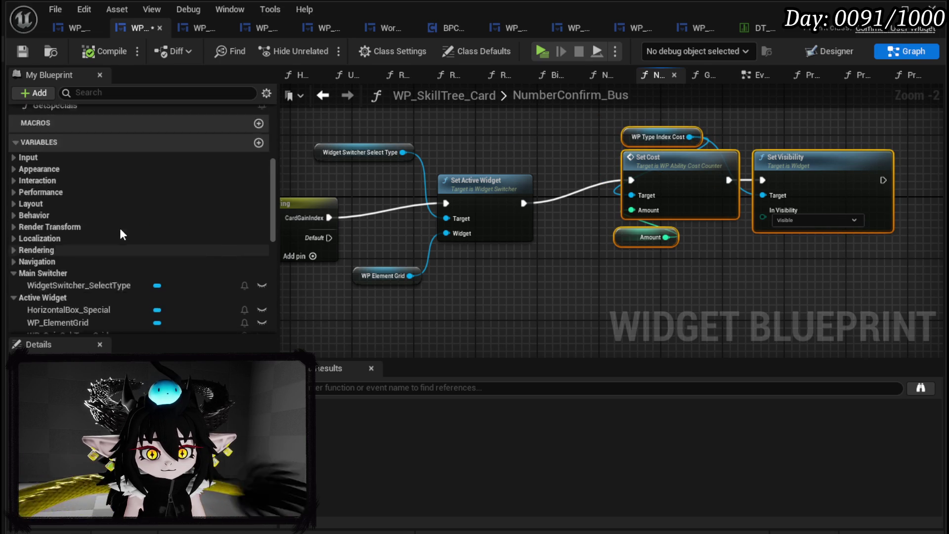
left_click(608, 127)
mouse_move(629, 128)
left_mouse_down()
mouse_move(622, 121)
mouse_move(654, 243)
left_mouse_up()
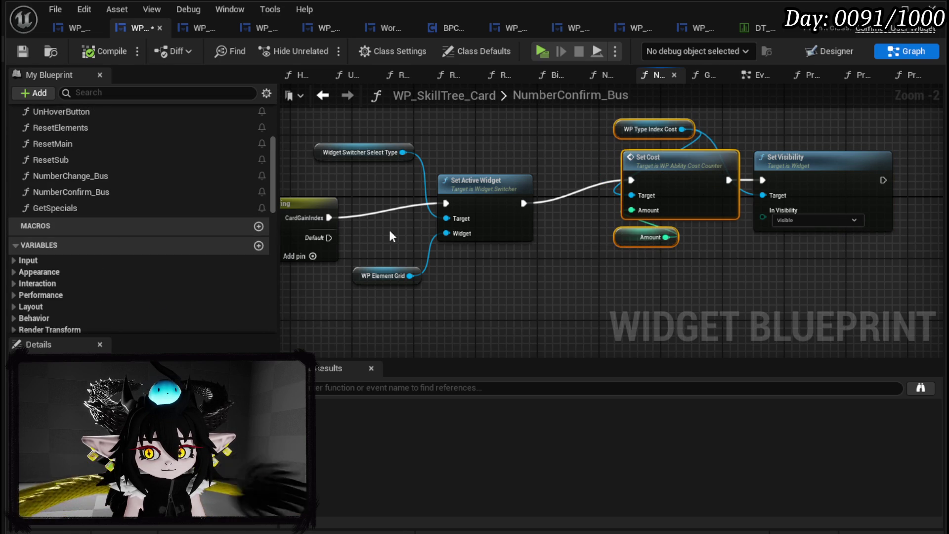
left_click(96, 183)
double_click(96, 179)
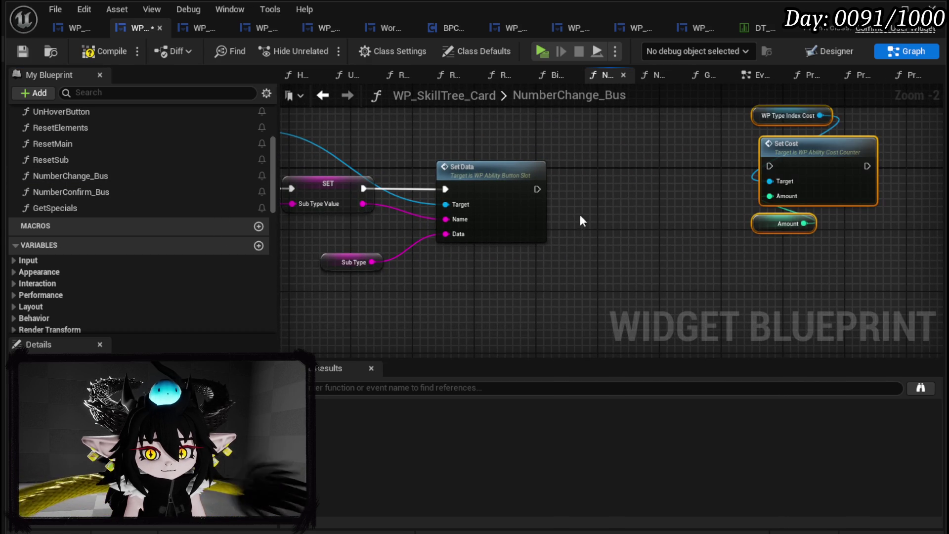
Step: Look over the Set Cost and Amount nodes in the NumberChange_Bus graph
left_click_drag(536, 222, 836, 217)
mouse_move(941, 226)
left_mouse_down()
mouse_move(607, 245)
mouse_move(859, 106)
left_mouse_up()
left_click(584, 201)
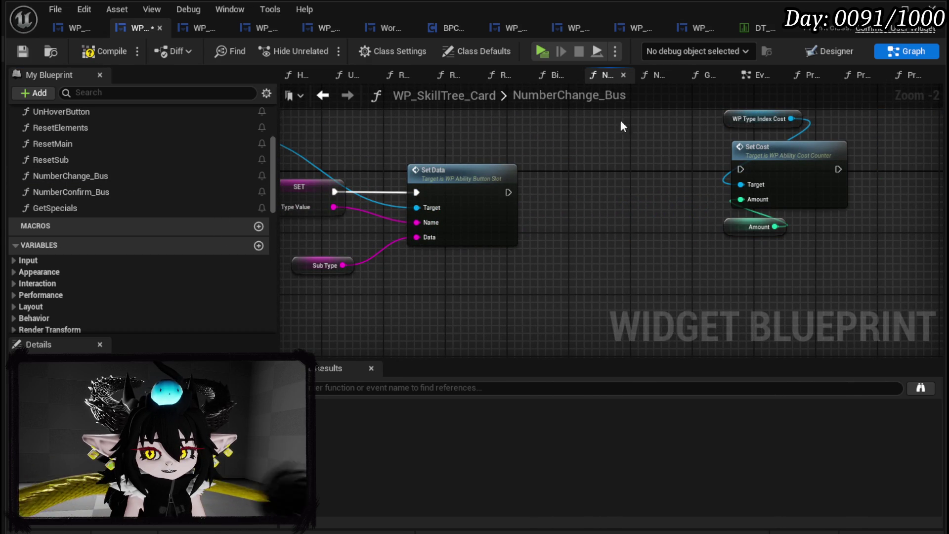
scroll(207, 188, "up", 5)
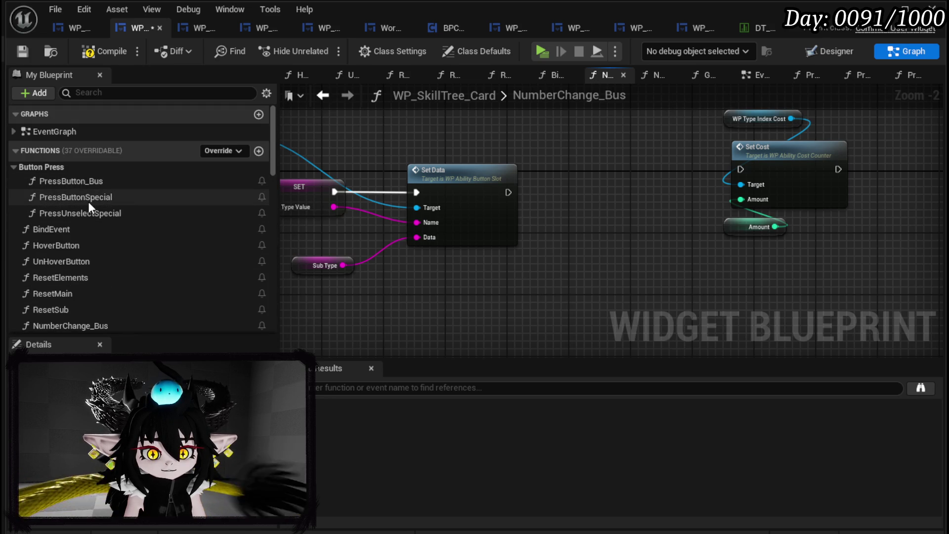
Step: Remove the cost getters, Set Cost and Set Visibility nodes from PressButton_Bus
double_click(91, 182)
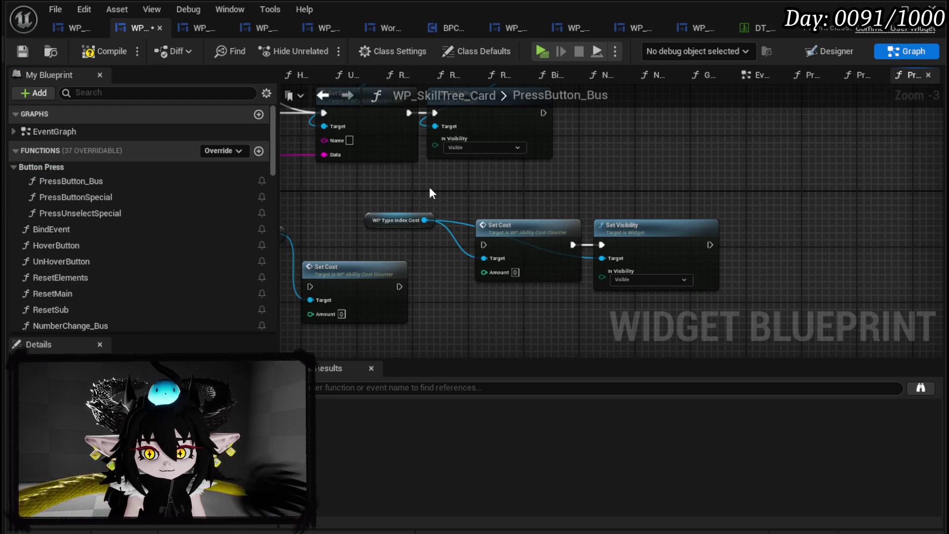
mouse_move(435, 193)
left_mouse_down()
mouse_move(455, 224)
mouse_move(536, 272)
left_mouse_up()
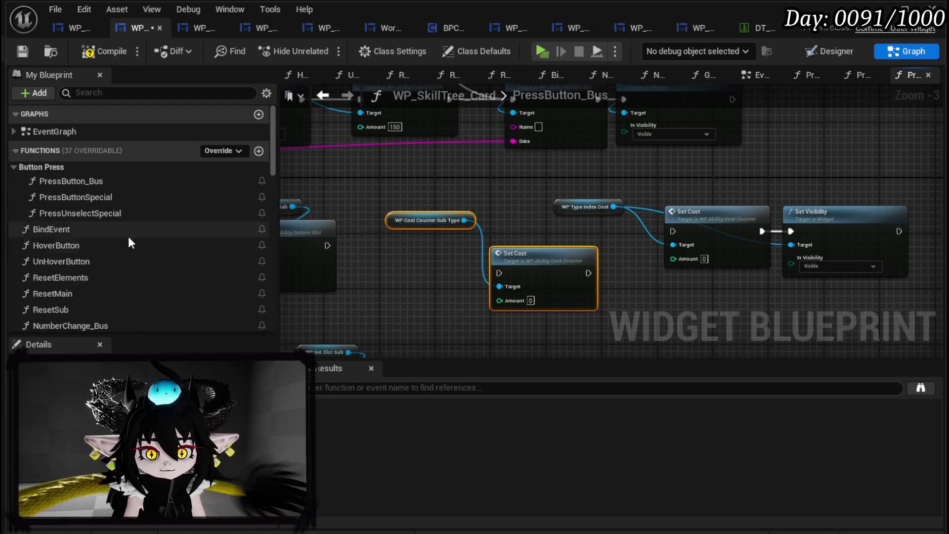
mouse_move(425, 299)
left_mouse_down()
mouse_move(780, 201)
mouse_move(846, 194)
left_mouse_up()
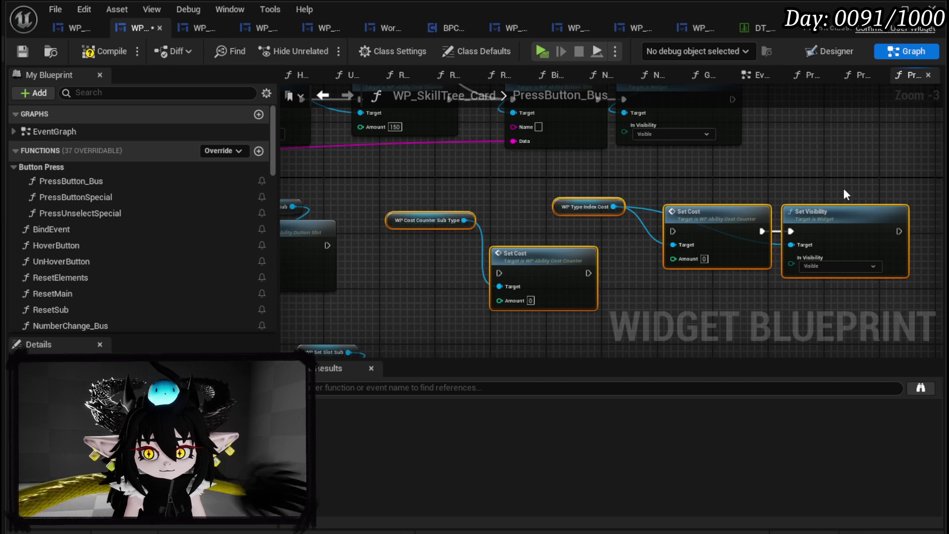
key("Delete")
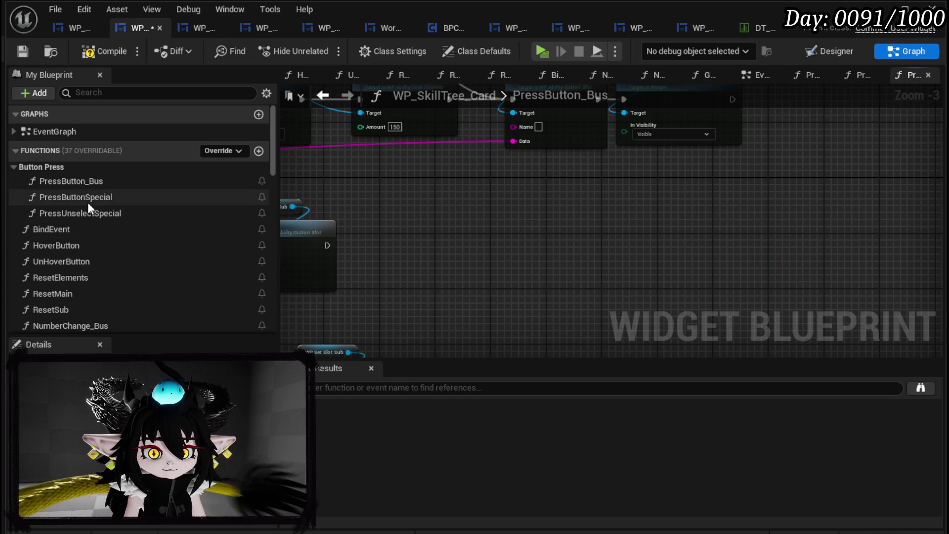
scroll(92, 222, "down", 3)
Step: Paste the cost getters and Set Cost nodes into NumberChange_Bus and arrange them
double_click(99, 264)
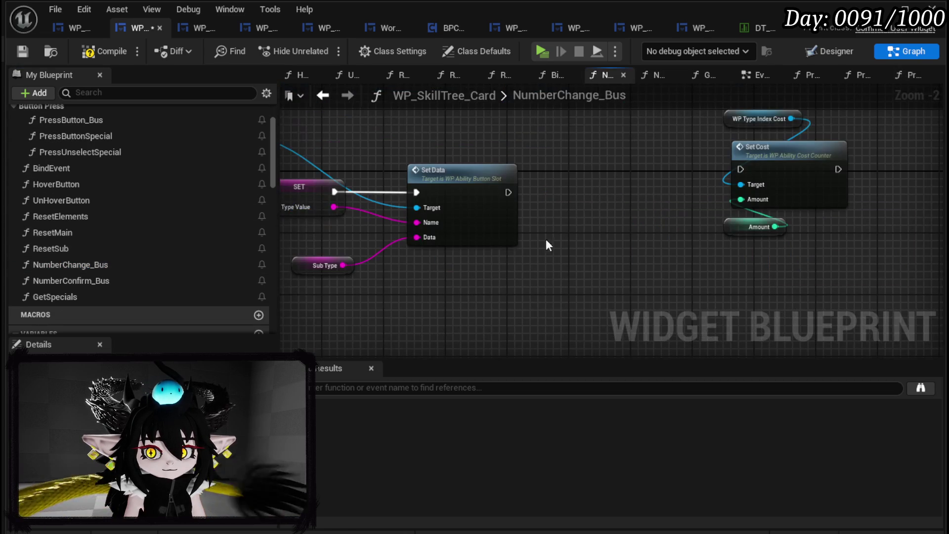
key("ctrl+v")
left_click_drag(450, 195, 502, 165)
left_click_drag(571, 246, 524, 207)
left_click_drag(547, 268, 698, 144)
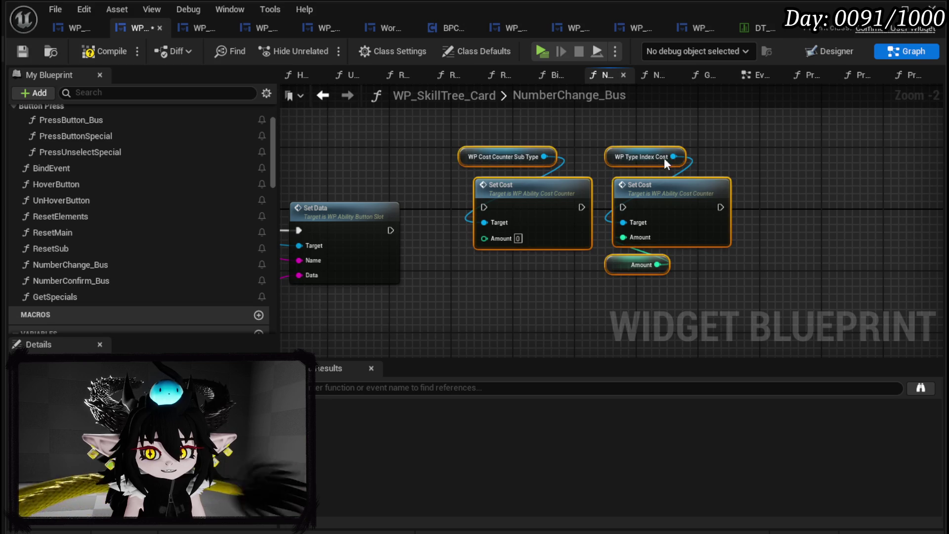
left_click_drag(517, 189, 626, 204)
Step: Chain Set Data into the first Set Cost, then into the second Set Cost
mouse_move(389, 230)
left_mouse_down()
mouse_move(567, 215)
mouse_move(593, 222)
left_mouse_up()
left_click_drag(690, 222, 730, 222)
left_click_drag(564, 301, 675, 164)
left_click_drag(674, 198, 834, 225)
left_click(642, 234)
left_click(755, 281)
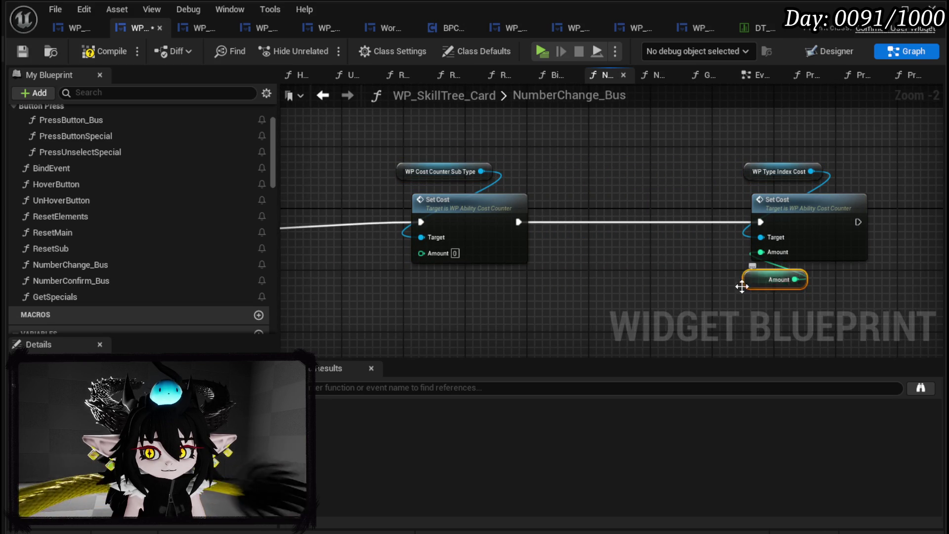
left_click_drag(756, 281, 470, 239)
left_click_drag(647, 234, 480, 239)
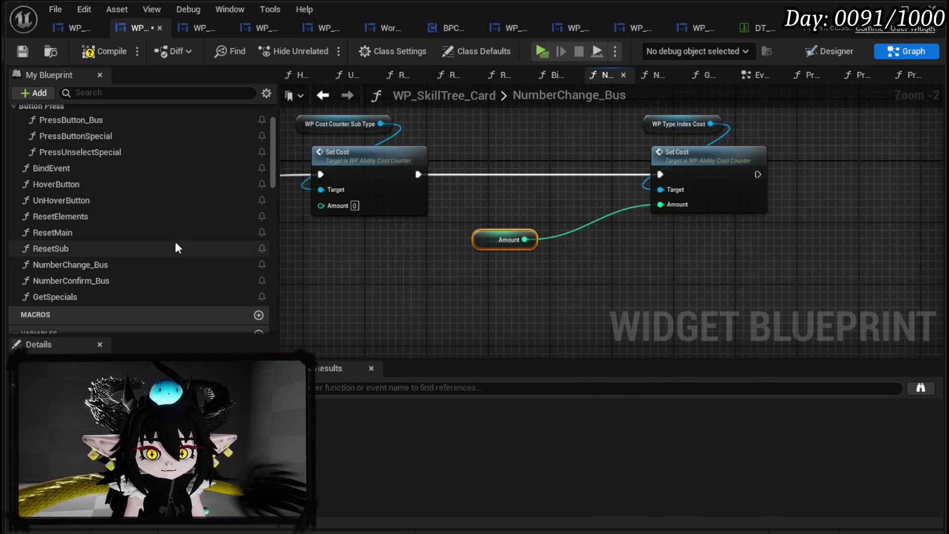
scroll(179, 217, "down", 5)
scroll(179, 213, "down", 10)
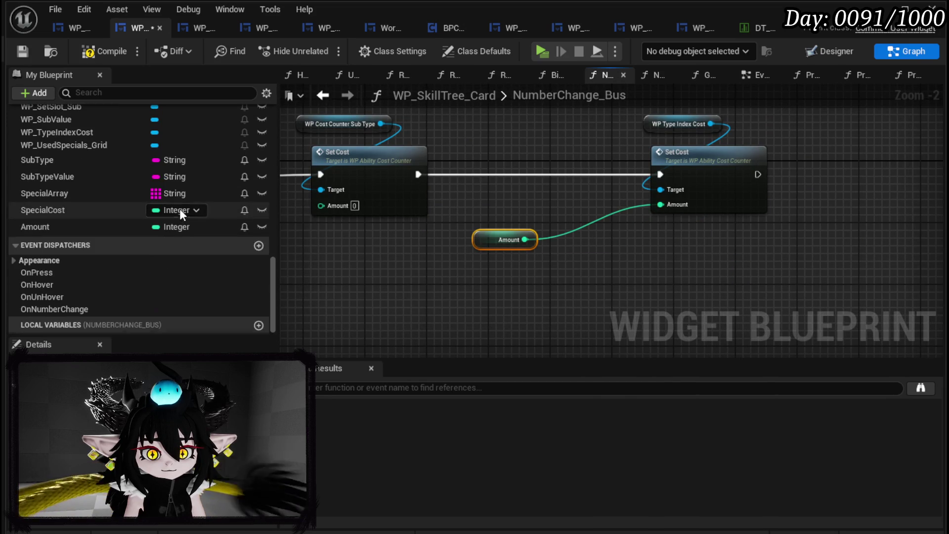
Step: Rename the Amount variable to SubTypeCost and delete its getter from this graph
left_click(51, 228)
right_click(41, 228)
left_click(90, 256)
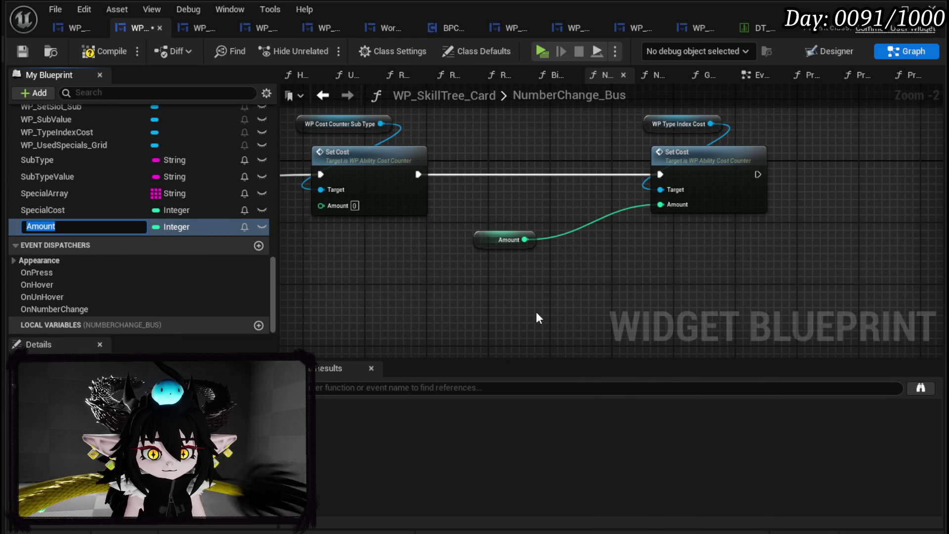
type("Sub")
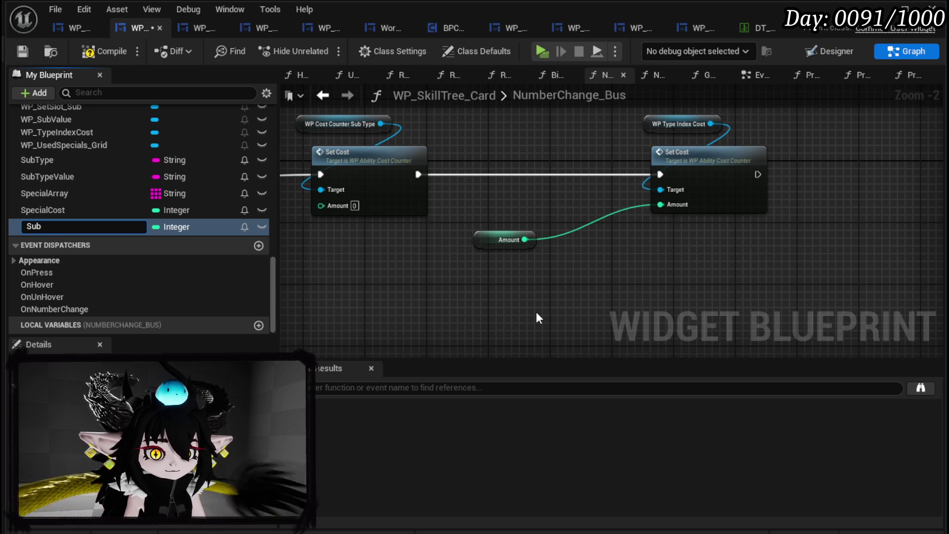
type("TypeC")
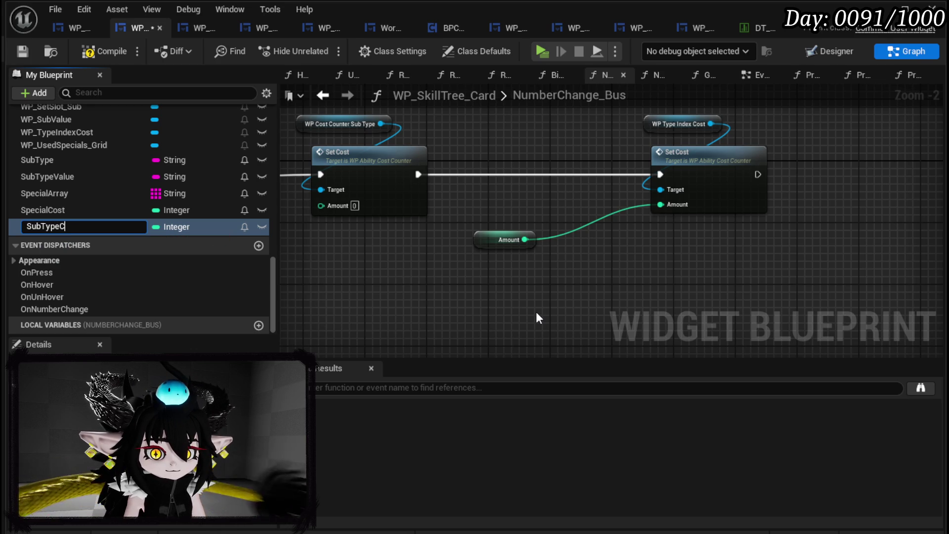
type("ost")
key("Return")
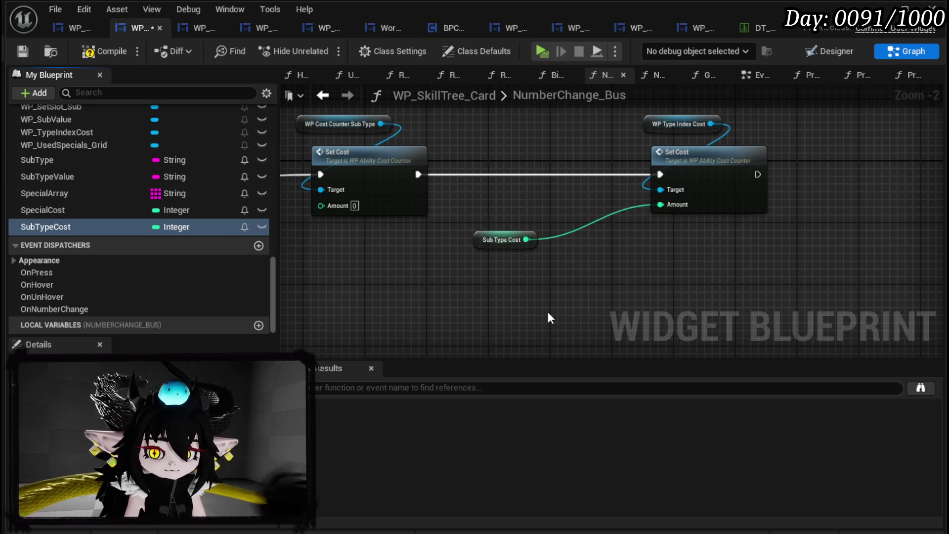
left_click_drag(492, 243, 602, 266)
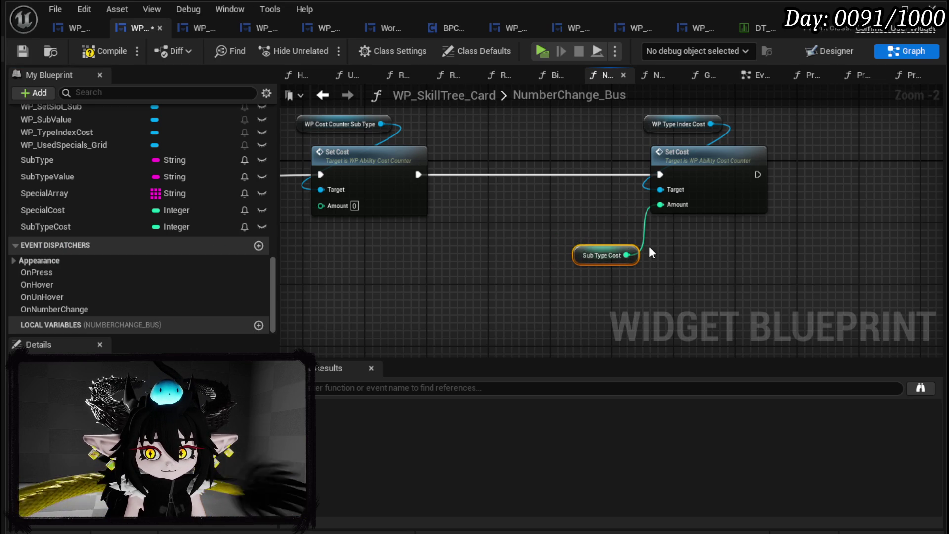
key("Delete")
Step: Open the NumberConfirm_Bus function graph
scroll(171, 212, "up", 10)
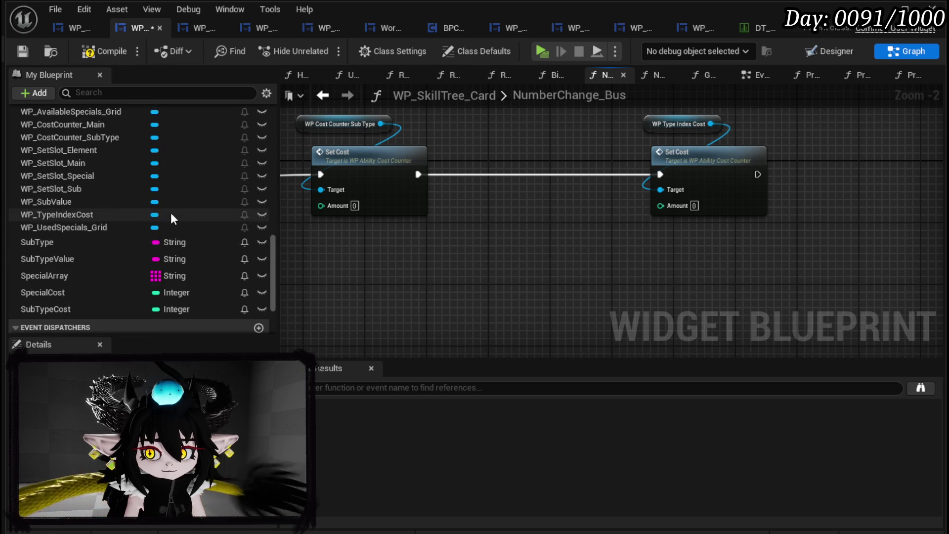
scroll(171, 213, "up", 3)
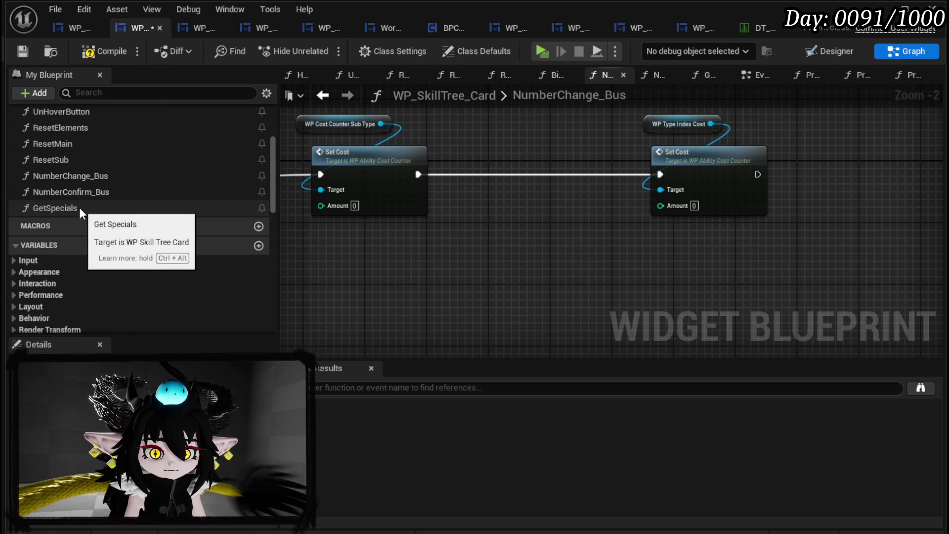
double_click(84, 193)
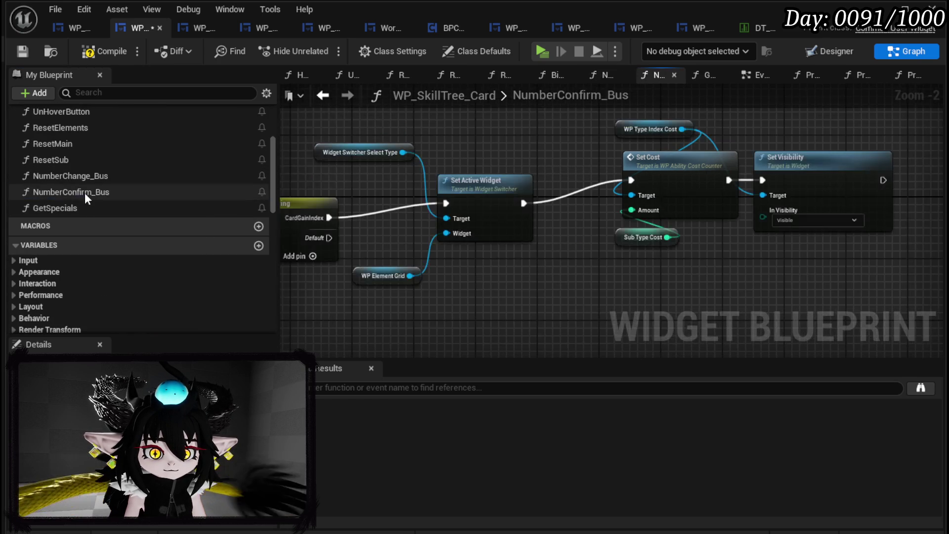
Step: Compile WP_SkillTree_Card, then open WP_AbilityCreationTree's NumberChangeBus function
left_click(22, 53)
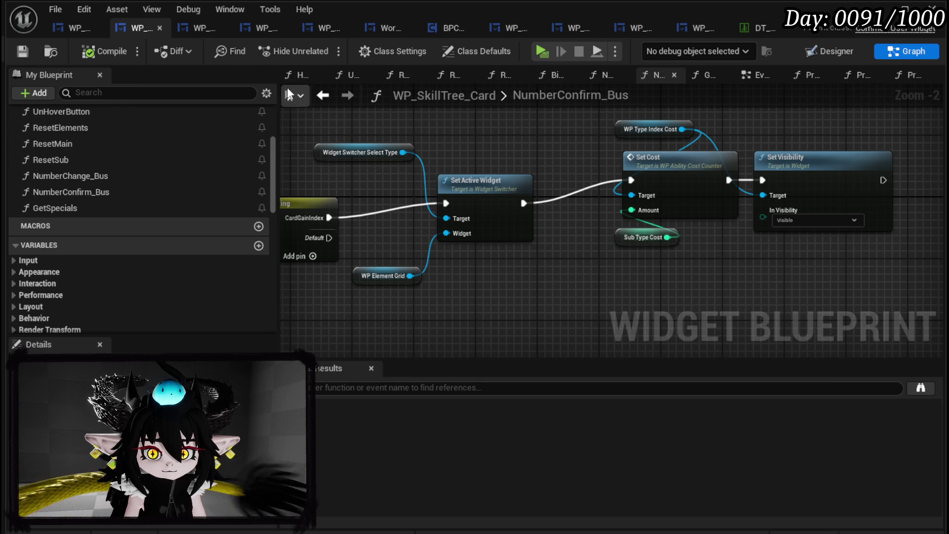
left_click(325, 96)
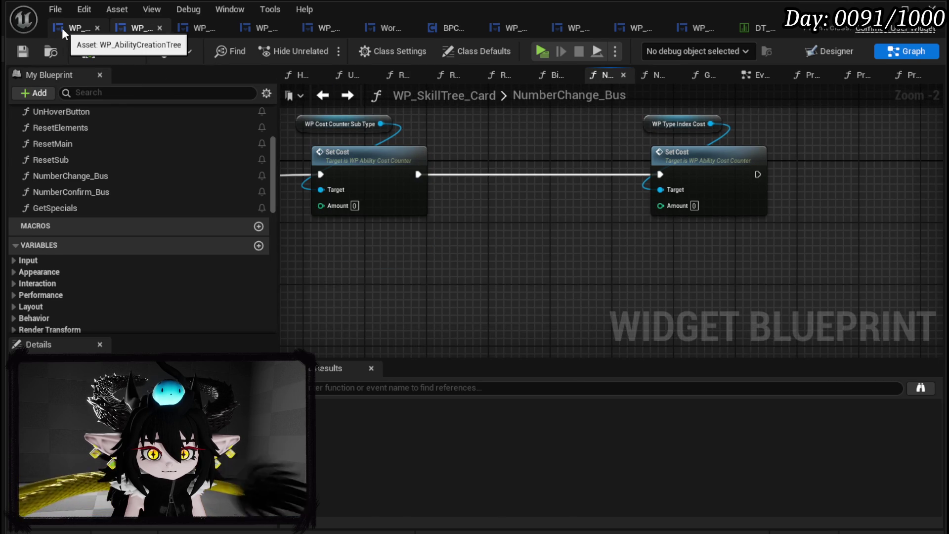
left_click(62, 28)
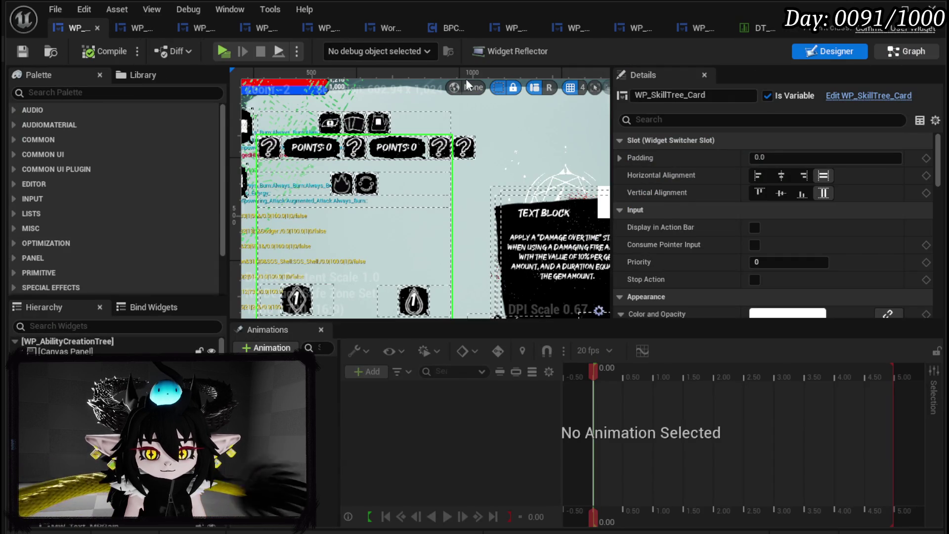
scroll(138, 175, "up", 10)
scroll(147, 171, "up", 15)
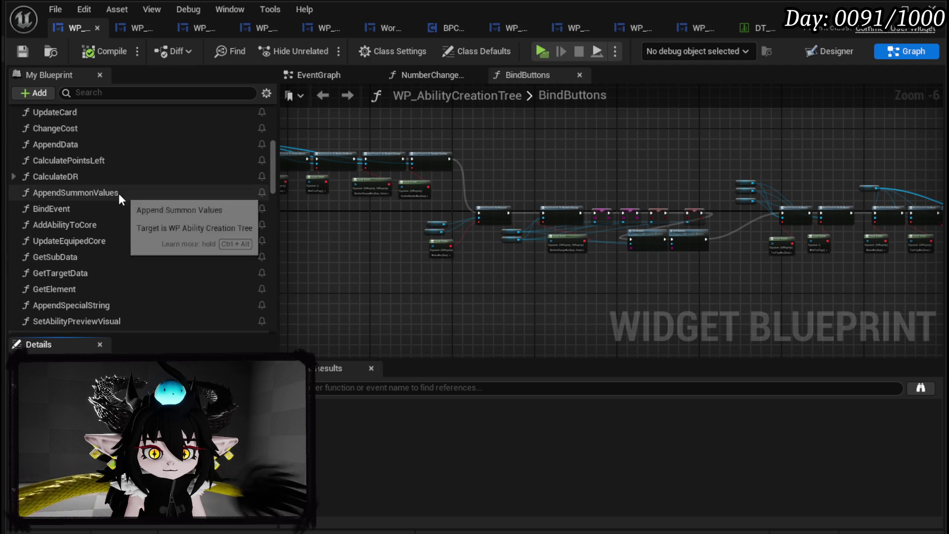
scroll(155, 211, "up", 3)
double_click(74, 197)
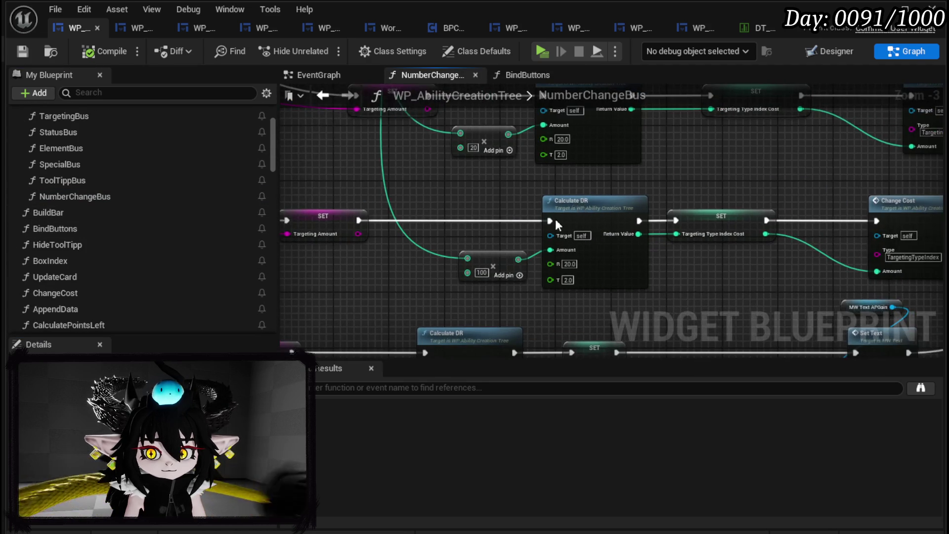
Step: Set the Add node's second value feeding Calculate DR to 50
scroll(460, 243, "up", 3)
left_click_drag(524, 229, 496, 223)
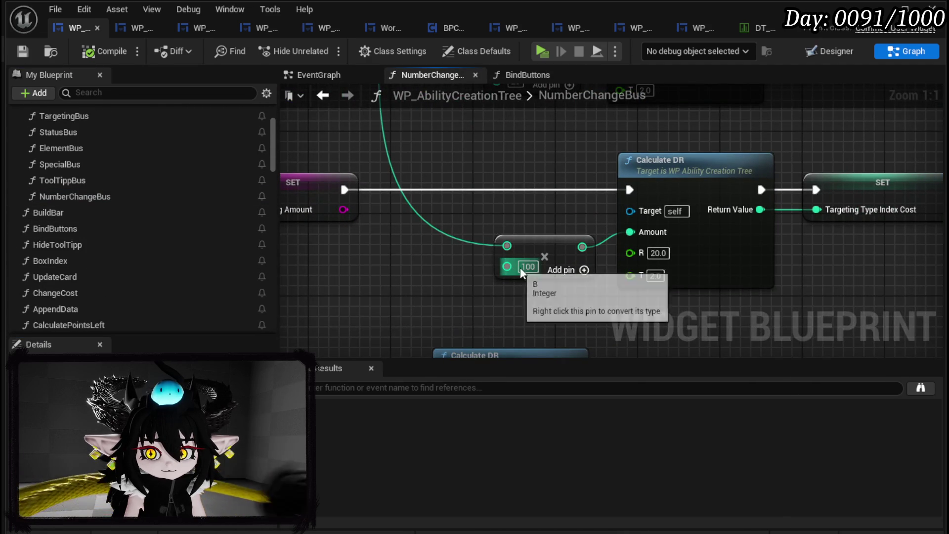
left_click(528, 267)
type("50")
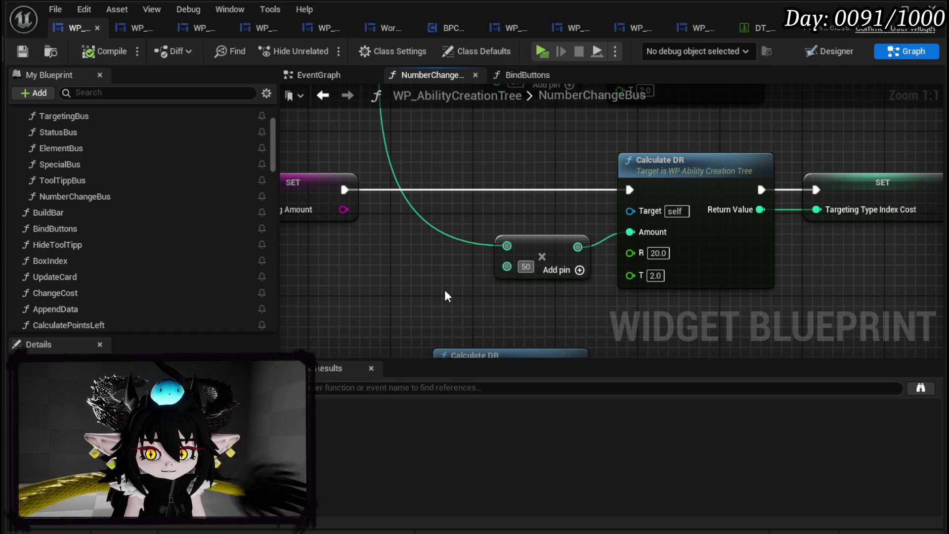
key("Return")
scroll(444, 286, "down", 3)
scroll(339, 277, "down", 1)
Step: Select the Add and Calculate DR nodes, compile, and return to WP_SkillTree_Card's NumberChange_Bus
left_click_drag(376, 275, 482, 209)
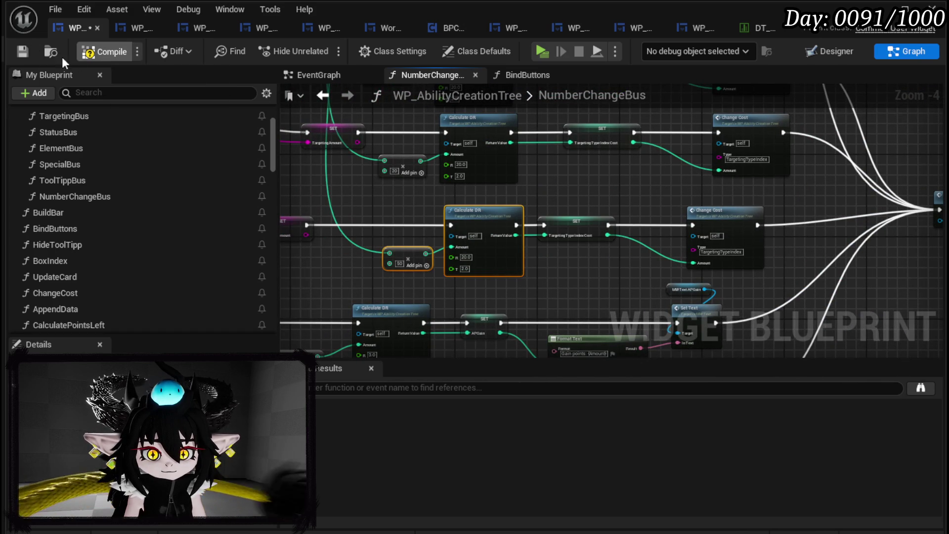
left_click(22, 51)
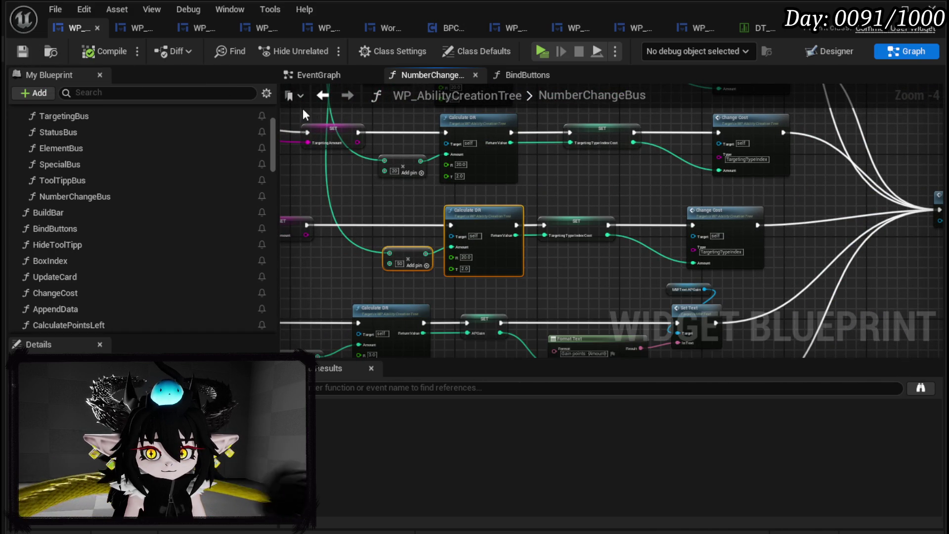
left_click(130, 25)
mouse_move(494, 248)
left_mouse_down()
mouse_move(727, 205)
mouse_move(933, 214)
mouse_move(747, 201)
left_mouse_up()
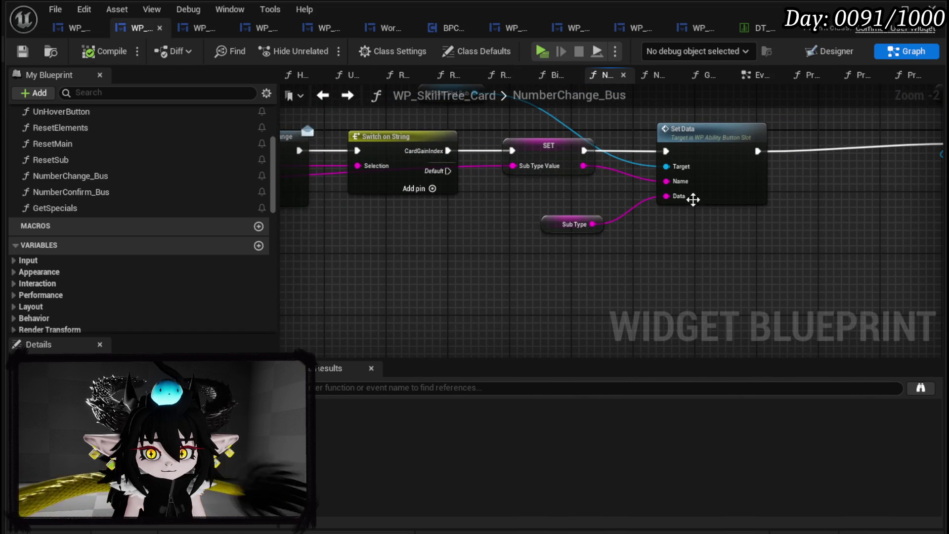
Step: Paste the Calculate DR and Add nodes into NumberChange_Bus, keeping the unresolved reference
left_click(547, 94)
key("ctrl+v")
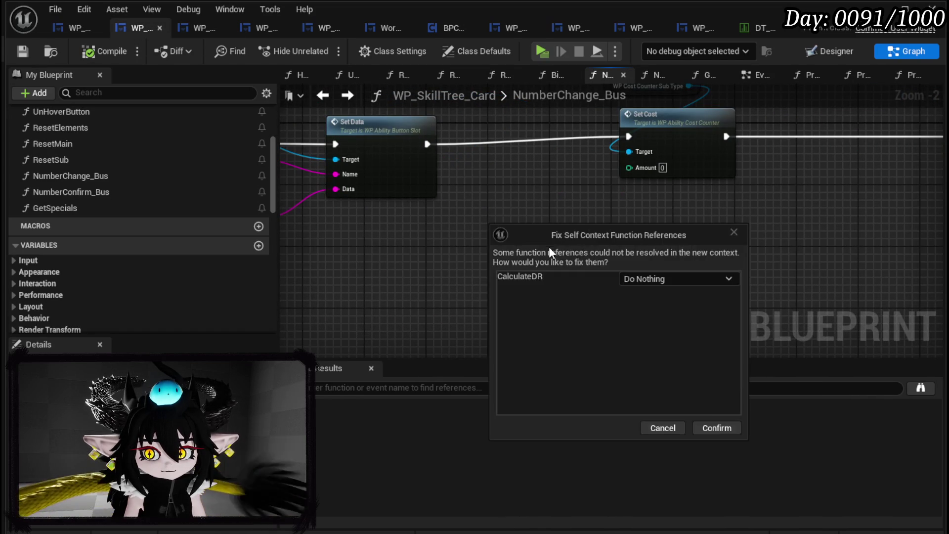
left_click(703, 428)
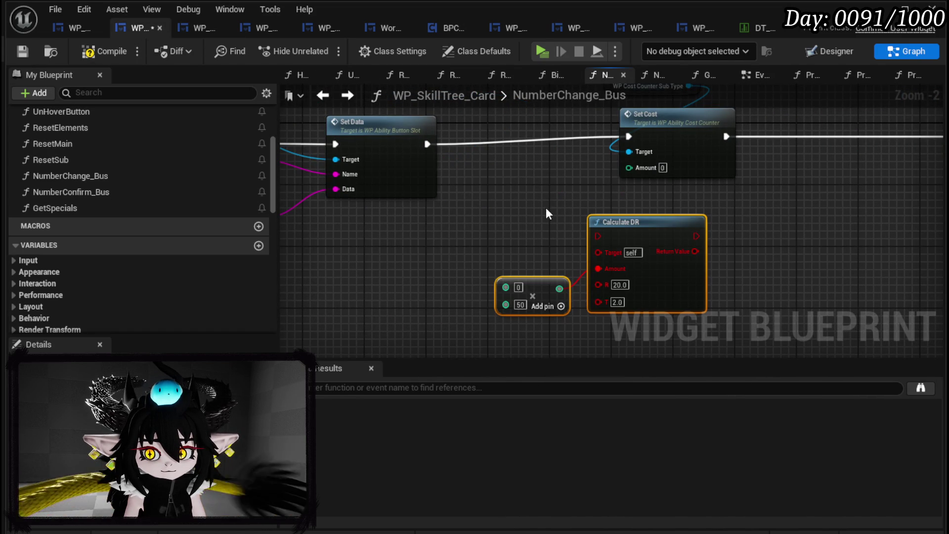
Step: Select the Math Expression and Round nodes in WP_AbilityCreationTree's CalculateDR function
left_click(76, 21)
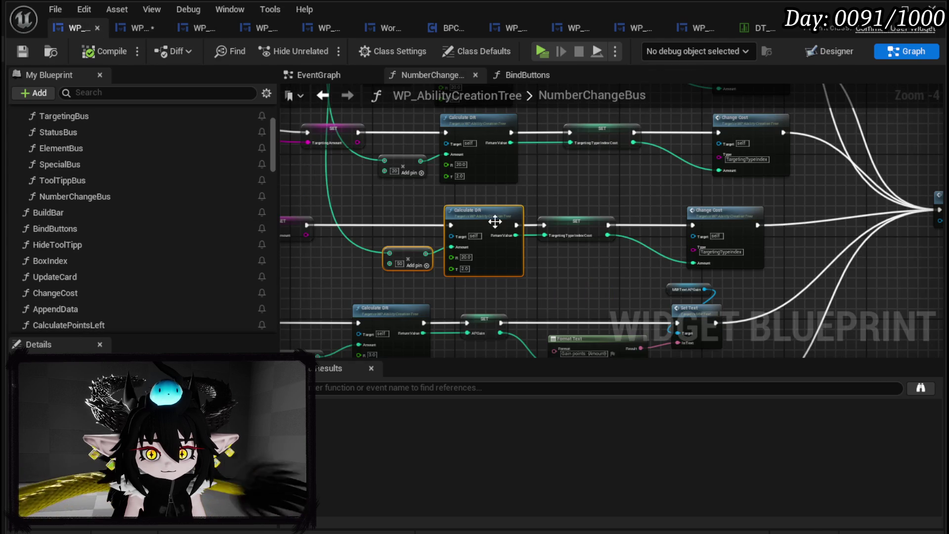
double_click(482, 222)
mouse_move(470, 280)
left_mouse_down()
mouse_move(656, 171)
mouse_move(699, 164)
left_mouse_up()
Step: Create a matching CalculateDR function in WP_SkillTree_Card and paste Math Expression and Round
left_click(136, 27)
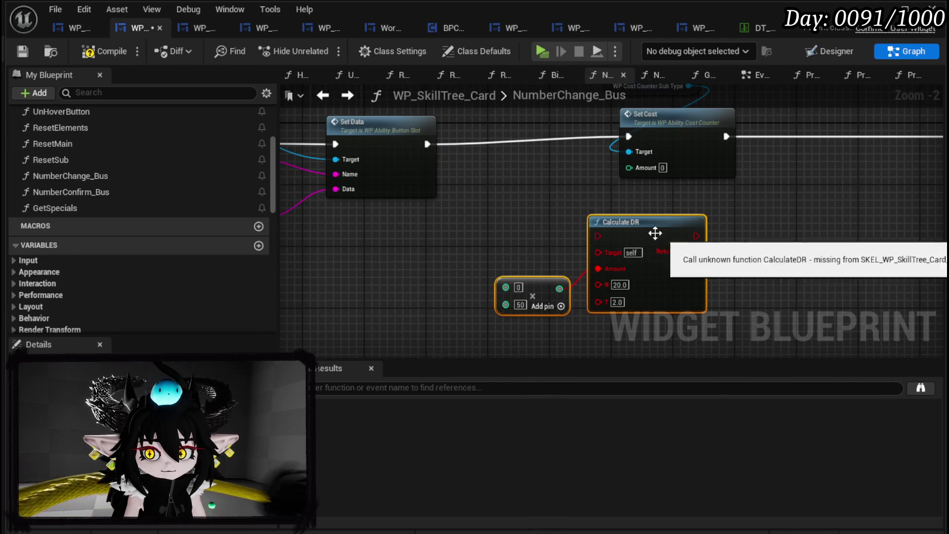
right_click(649, 234)
left_click(721, 355)
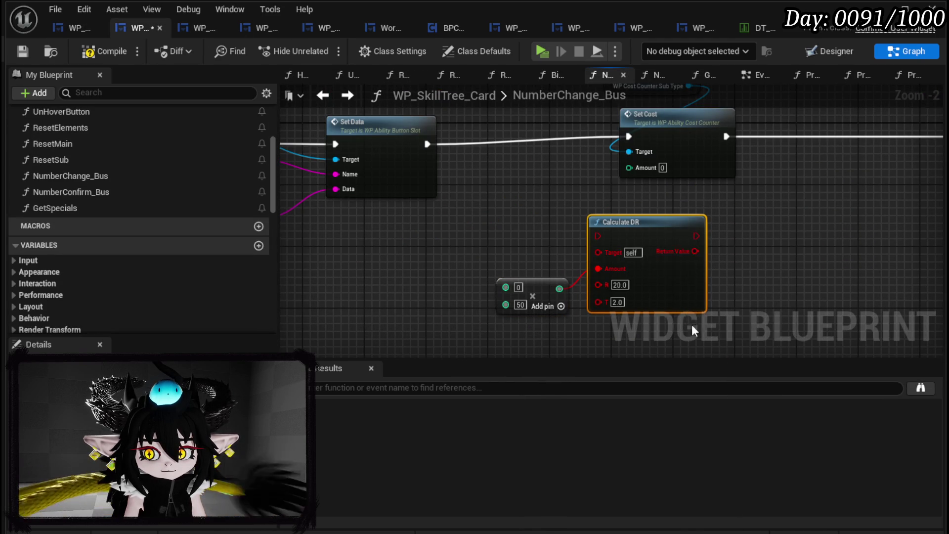
double_click(639, 235)
key("ctrl+v")
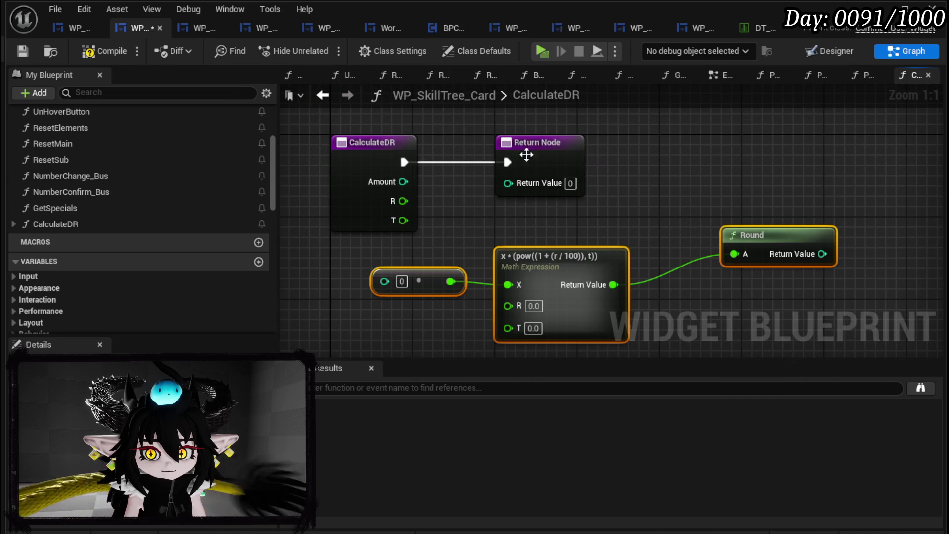
Step: Wire CalculateDR's Amount, R and T into the Math Expression, and Round into the Return Value
mouse_move(563, 158)
left_mouse_down()
mouse_move(838, 174)
mouse_move(901, 166)
left_mouse_up()
mouse_move(398, 187)
left_mouse_down()
mouse_move(431, 228)
mouse_move(385, 281)
left_mouse_up()
left_click_drag(442, 354, 750, 237)
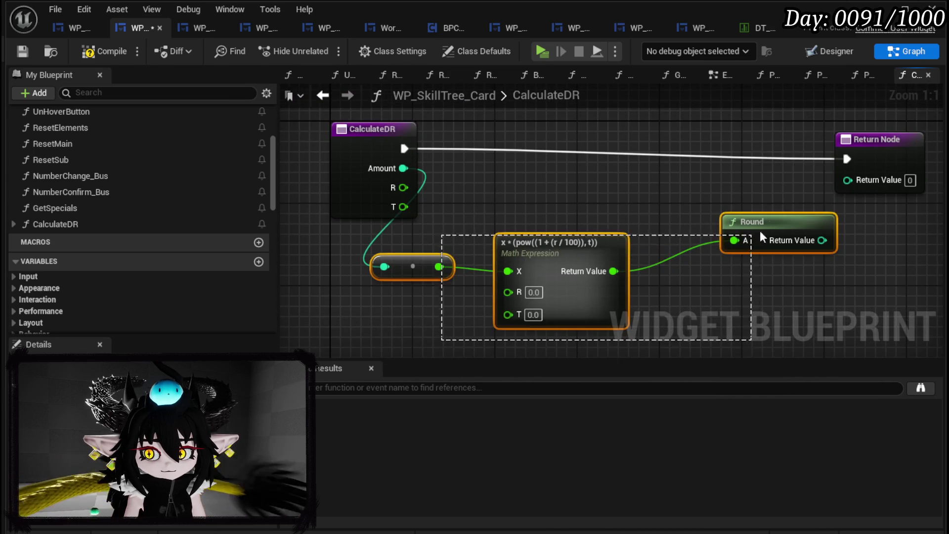
mouse_move(663, 254)
left_mouse_down()
mouse_move(690, 250)
mouse_move(695, 194)
left_mouse_up()
left_click_drag(367, 199, 471, 303)
left_click_drag(367, 218, 471, 322)
left_click(461, 205)
left_click_drag(309, 148, 328, 158)
left_click(557, 168)
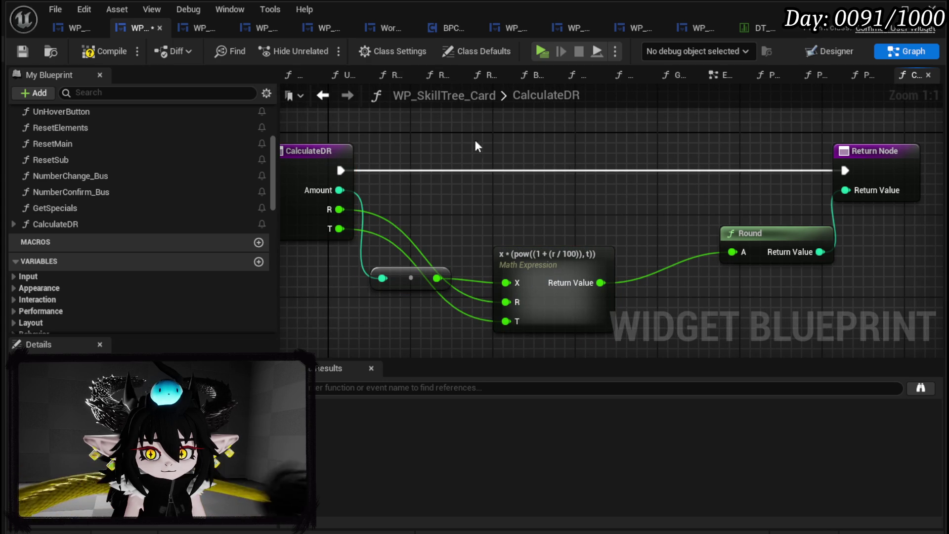
Step: Save the blueprint and reopen NumberChange_Bus in WP_SkillTree_Card
left_click(22, 52)
left_click(67, 28)
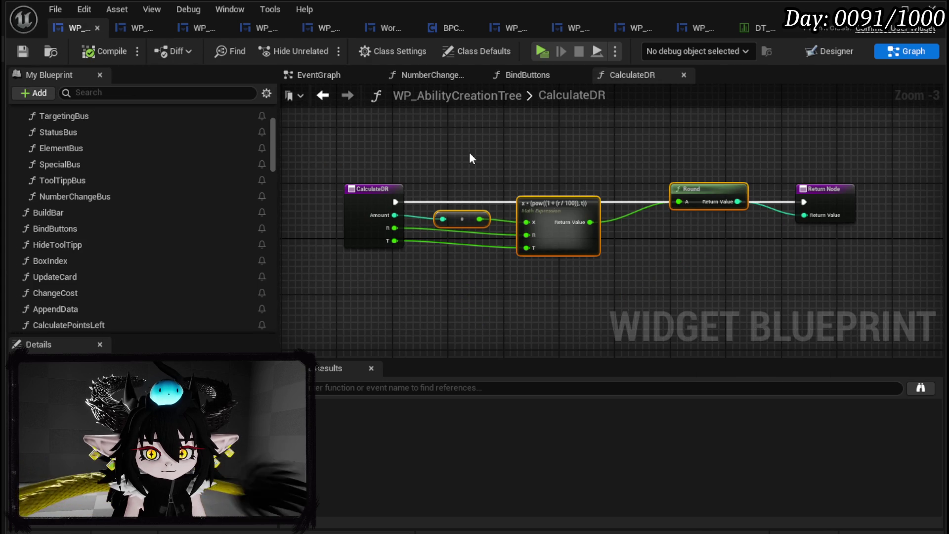
left_click(323, 94)
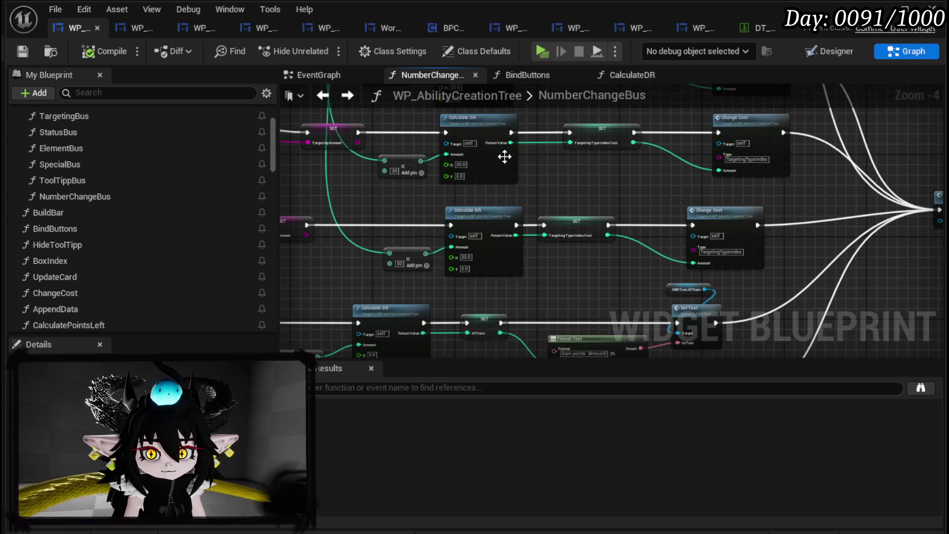
scroll(741, 168, "down", 2)
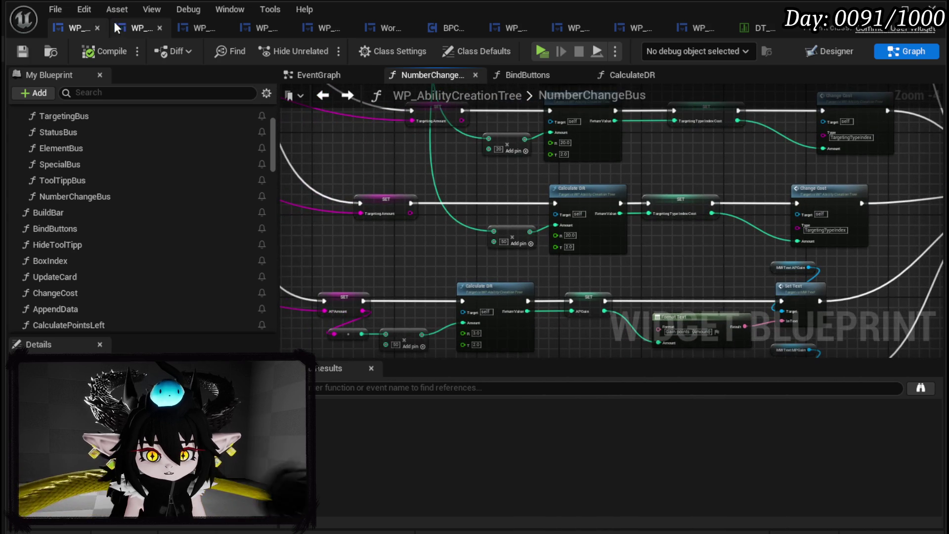
left_click(131, 27)
double_click(69, 143)
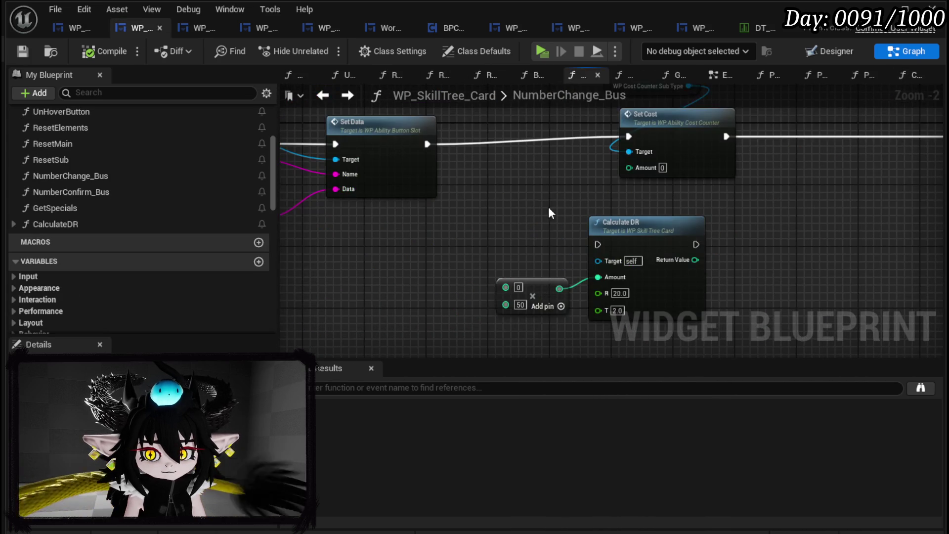
Step: Run Calculate DR after Set Data and store its result in a SubTypeCost setter
mouse_move(428, 144)
left_mouse_down()
mouse_move(613, 239)
mouse_move(598, 244)
left_mouse_up()
mouse_move(661, 232)
left_mouse_down()
mouse_move(546, 132)
mouse_move(616, 147)
mouse_move(629, 136)
mouse_move(787, 145)
left_mouse_up()
scroll(165, 225, "down", 10)
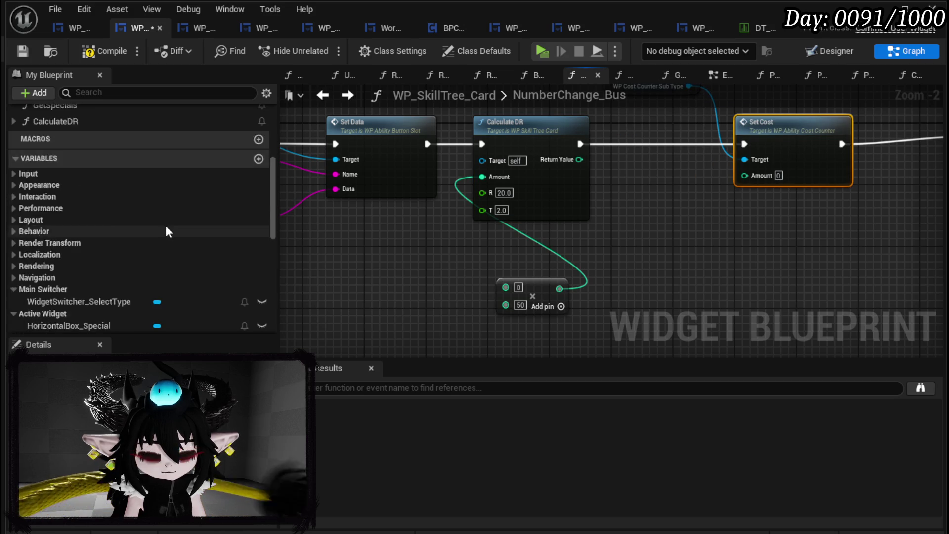
mouse_move(49, 223)
left_mouse_down()
mouse_move(665, 203)
mouse_move(652, 135)
left_mouse_up()
left_click(688, 222)
mouse_move(580, 144)
left_mouse_down()
mouse_move(636, 155)
mouse_move(621, 144)
left_mouse_up()
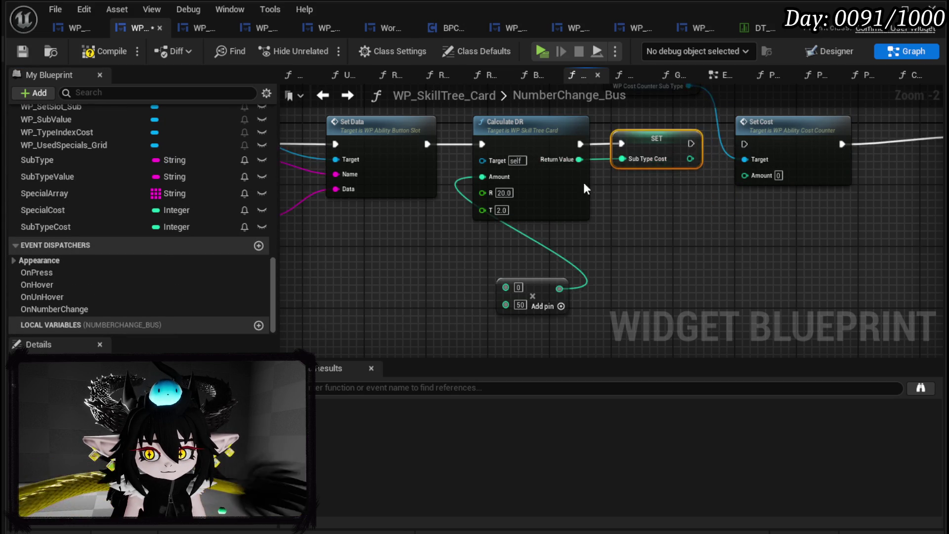
Step: Feed SubTypeCost getters into the Amount pins of both Set Cost nodes
scroll(617, 168, "down", 3)
scroll(503, 195, "up", 3)
mouse_move(503, 195)
left_mouse_down()
mouse_move(430, 231)
mouse_move(566, 275)
mouse_move(613, 313)
mouse_move(593, 276)
mouse_move(439, 269)
left_mouse_up()
scroll(565, 275, "down", 2)
scroll(439, 269, "up", 2)
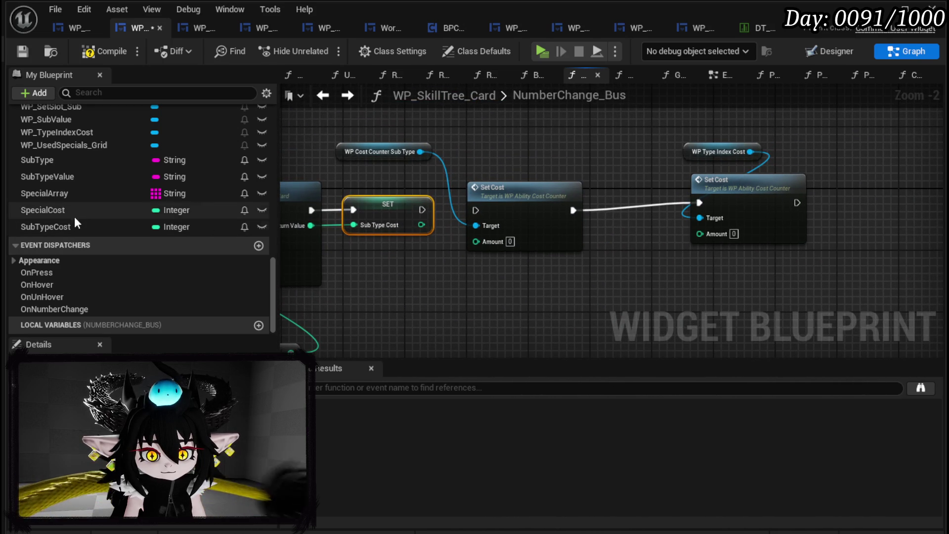
mouse_move(72, 221)
left_mouse_down()
mouse_move(444, 250)
mouse_move(479, 241)
left_mouse_up()
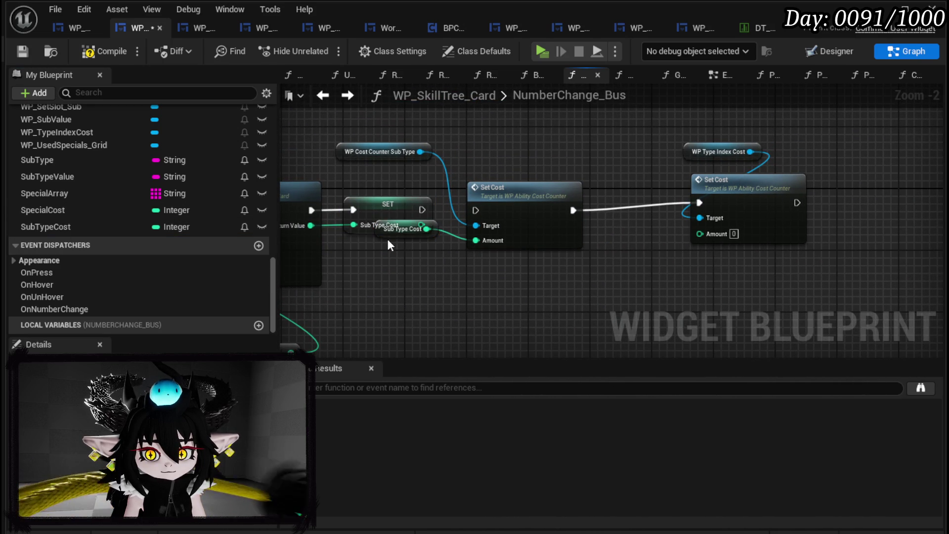
mouse_move(389, 232)
left_mouse_down()
mouse_move(404, 263)
mouse_move(491, 279)
left_mouse_up()
mouse_move(207, 226)
left_mouse_down()
mouse_move(456, 260)
mouse_move(689, 255)
mouse_move(700, 232)
left_mouse_up()
left_click(723, 276)
Step: Chain the first Set Cost after the SubTypeCost setter, tidy the nodes, and compile
mouse_move(423, 210)
left_mouse_down()
mouse_move(484, 208)
mouse_move(475, 210)
left_mouse_up()
left_click_drag(679, 139, 722, 255)
left_click_drag(726, 196, 718, 203)
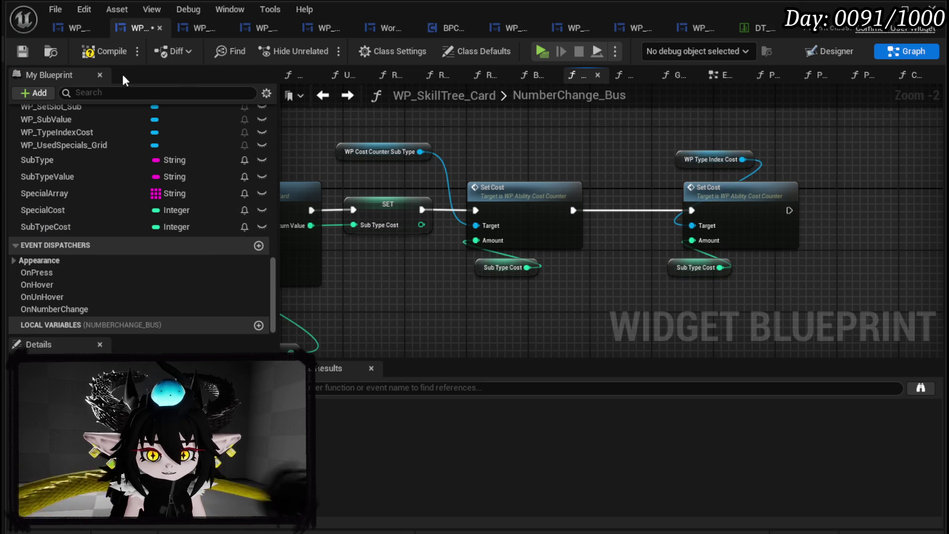
left_click(22, 50)
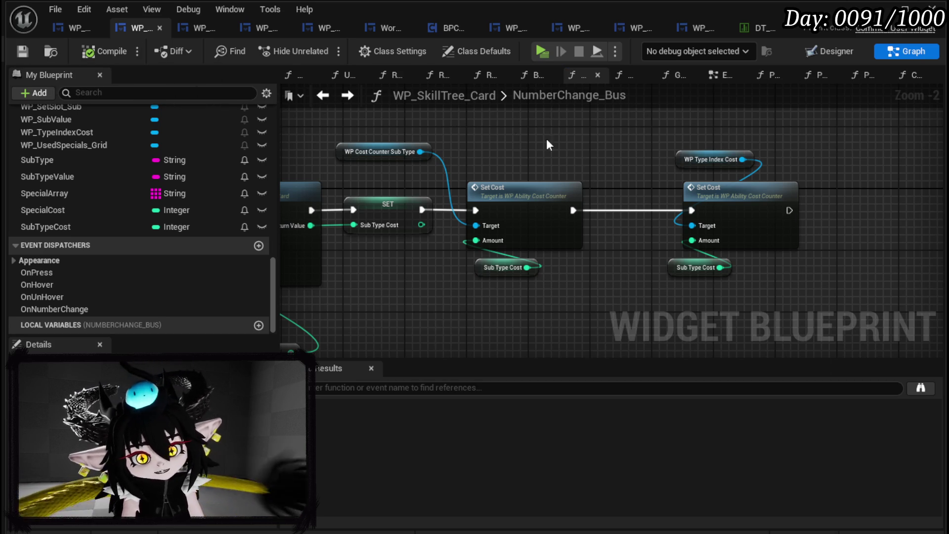
double_click(538, 91)
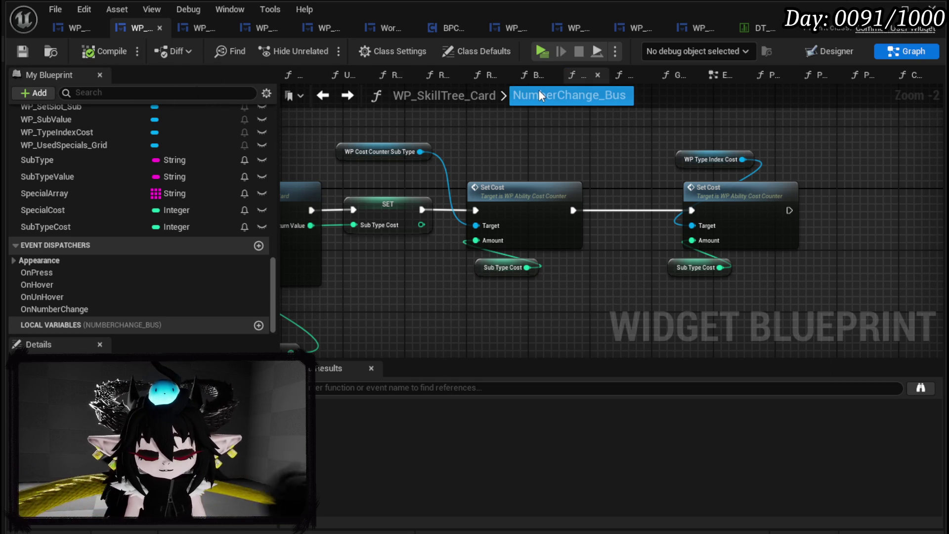
left_click(506, 105)
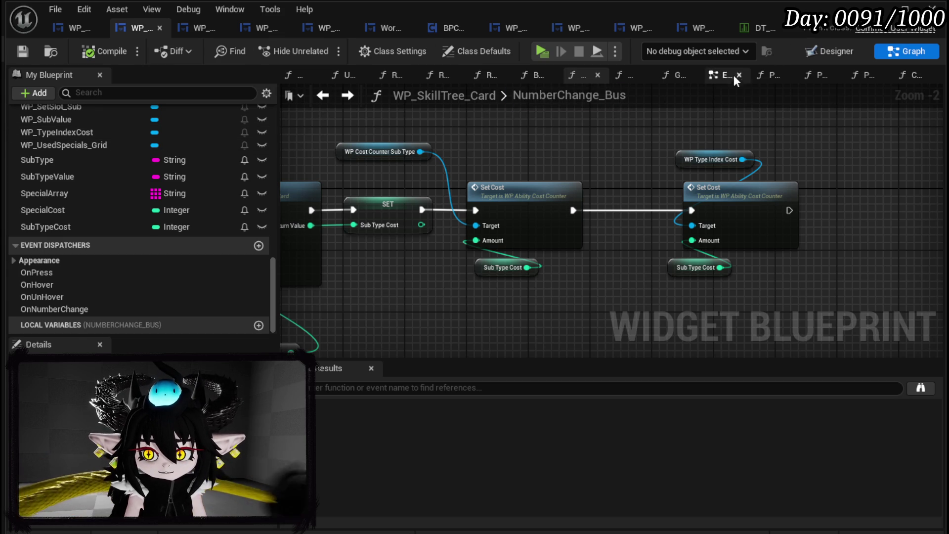
Step: Paste a POINTS counter into the WP_SetSlot_Special slot and name it WP_CostCounter_Special
left_click(717, 82)
left_click_drag(717, 80, 293, 75)
left_click(831, 50)
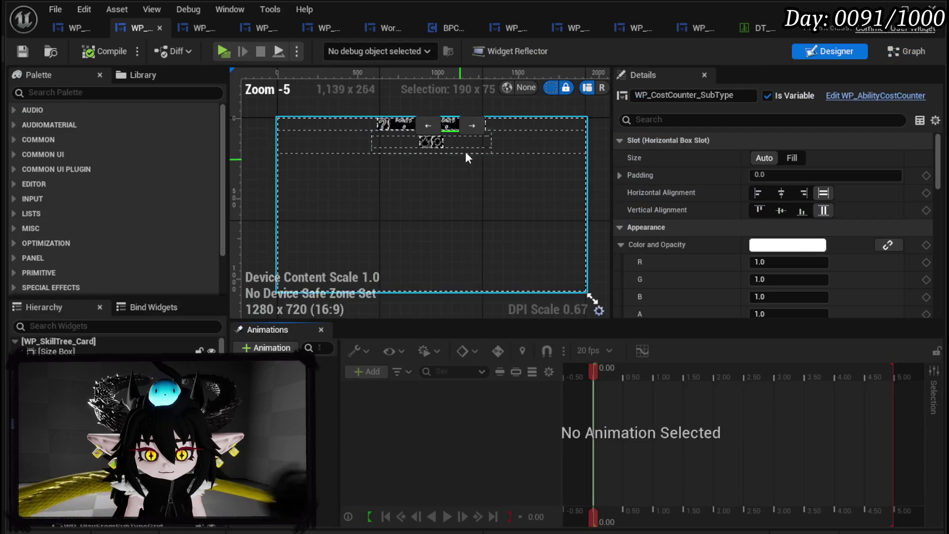
scroll(410, 193, "up", 3)
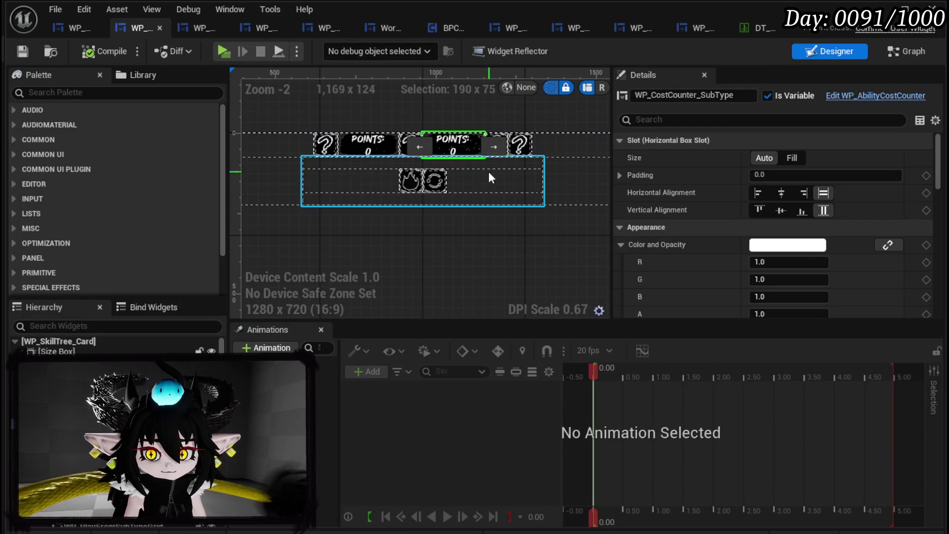
scroll(488, 170, "up", 4)
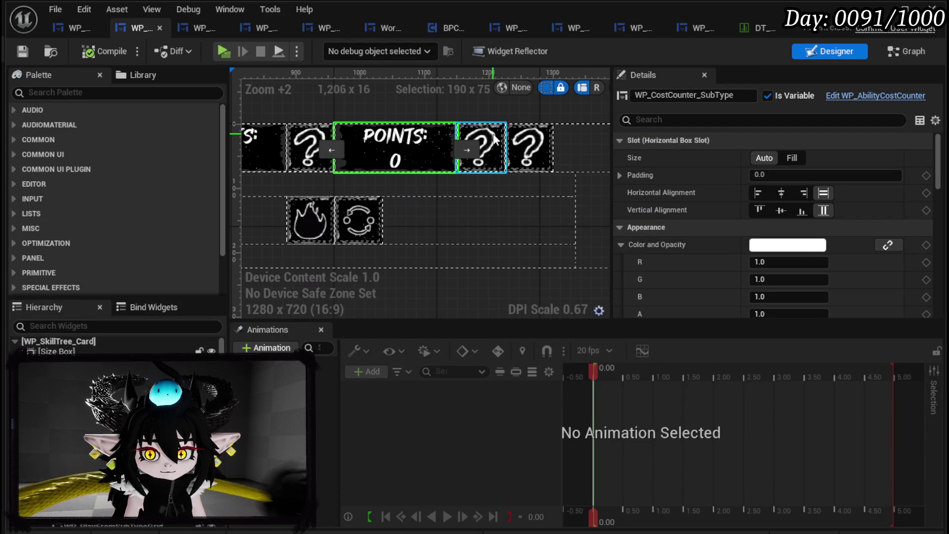
left_click(546, 173)
key("ctrl+v")
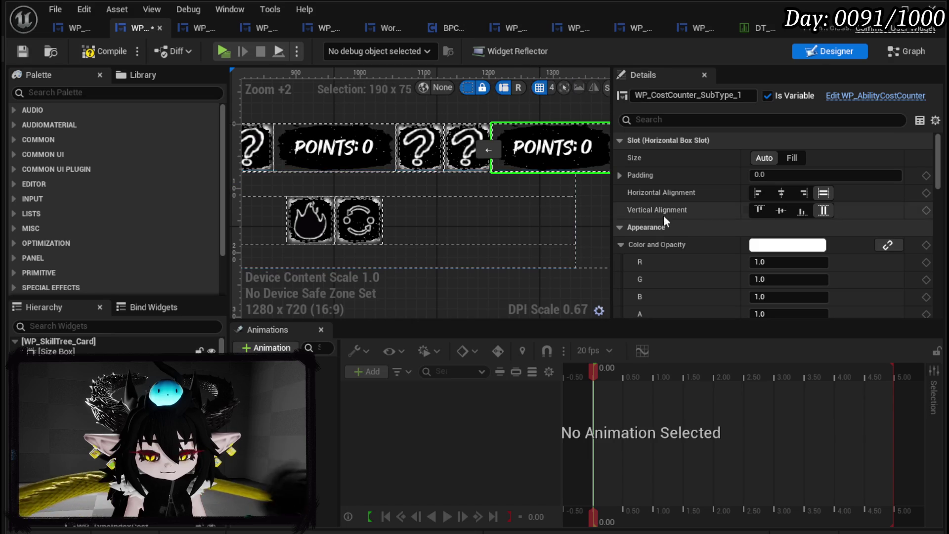
left_click_drag(706, 95, 744, 109)
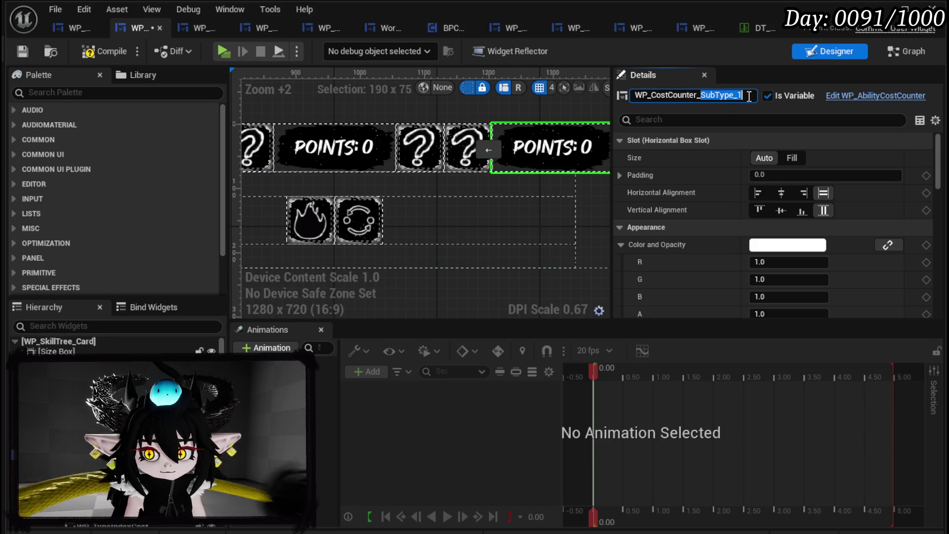
type("Special")
key("Return")
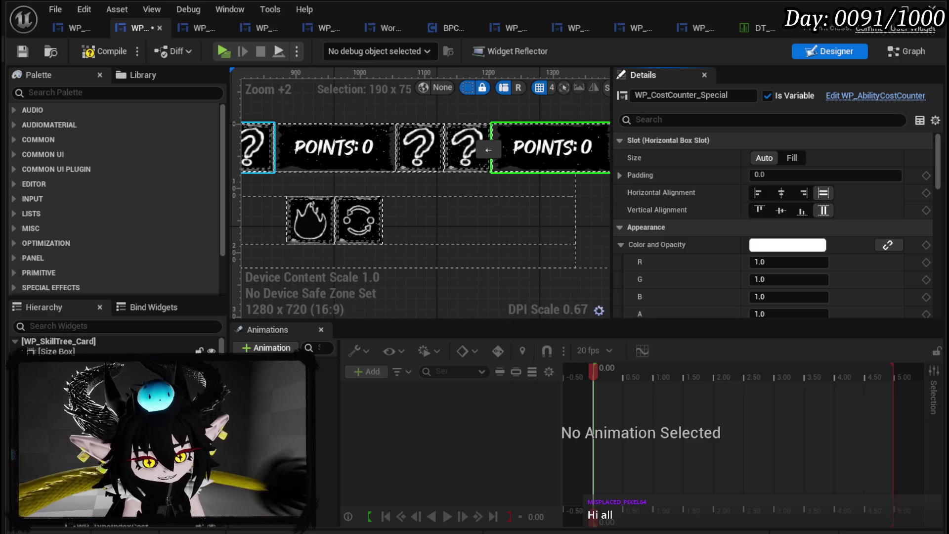
Step: Compile and save the WP_SkillTree_Card widget blueprint
scroll(117, 346, "down", 5)
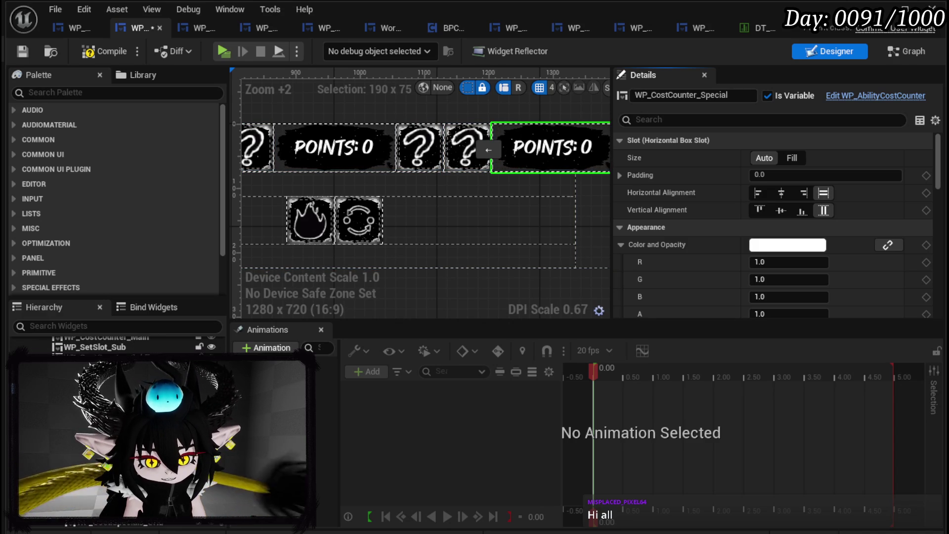
left_click(85, 49)
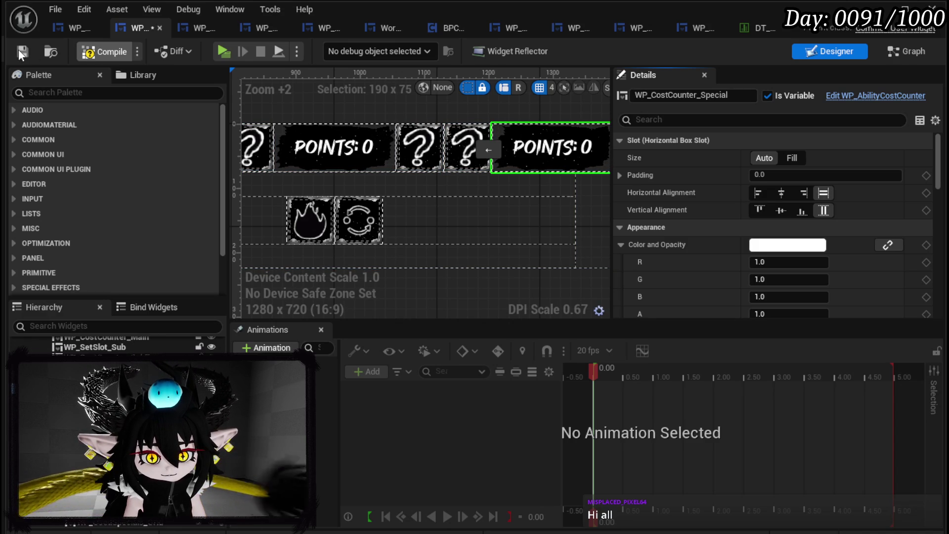
left_click(19, 49)
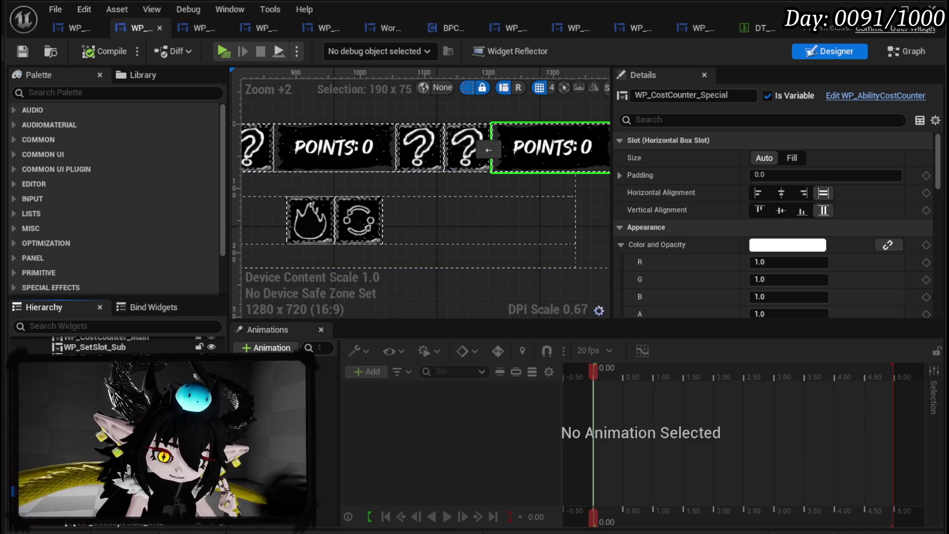
Step: Inspect HorizontalBox_Special and WP_AvailableSpecials_Grid in the Designer, then save
left_click(420, 227)
scroll(428, 222, "down", 3)
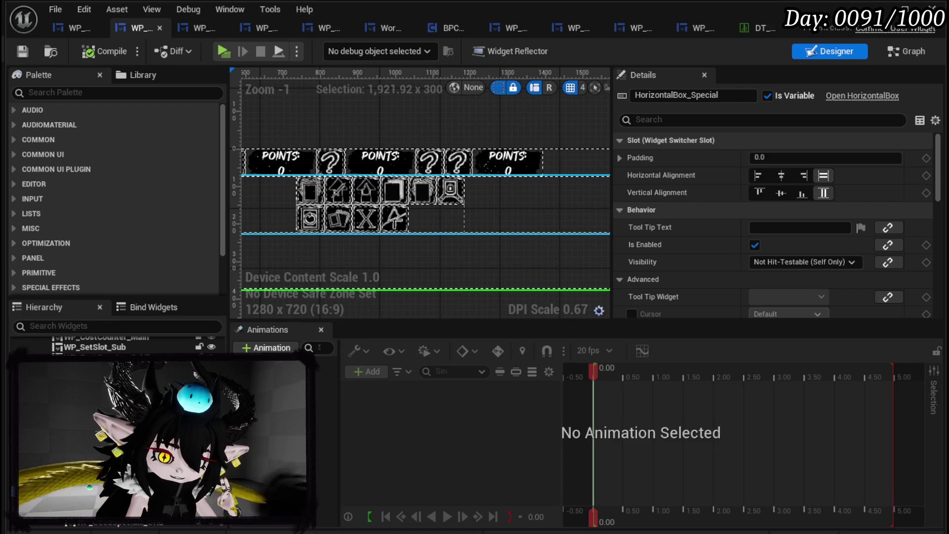
left_click(111, 525)
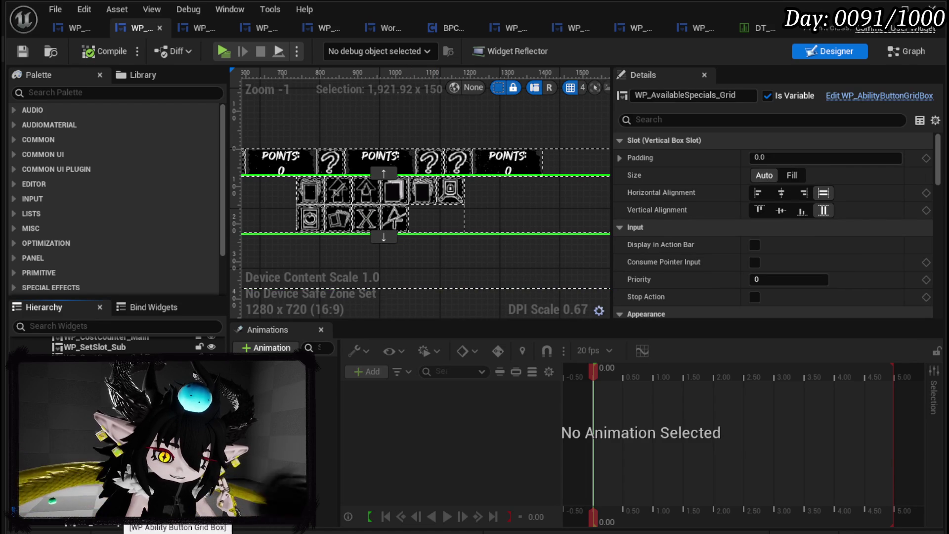
left_click(22, 51)
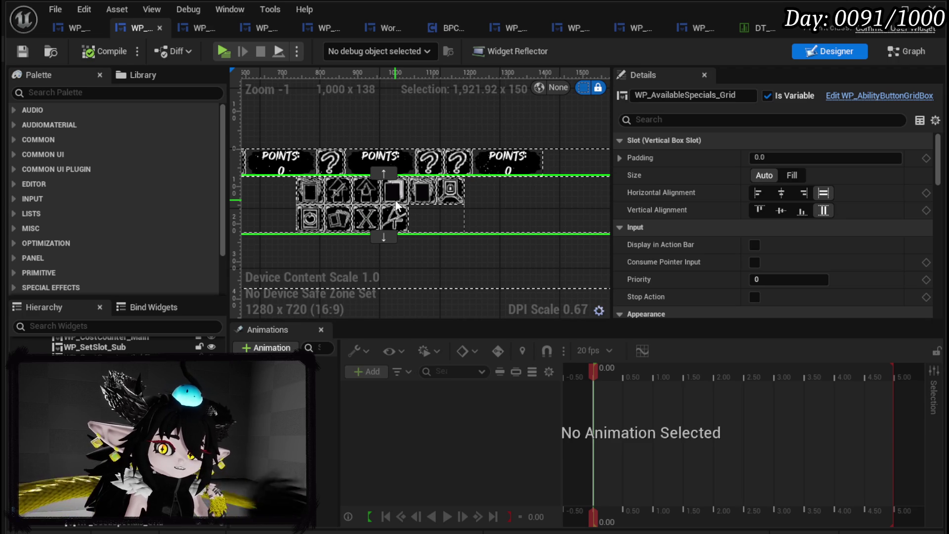
Step: Compare with WP_SkillTree_Ability, recheck the right-hand POINTS counter, and return to the card's graph
left_click(197, 27)
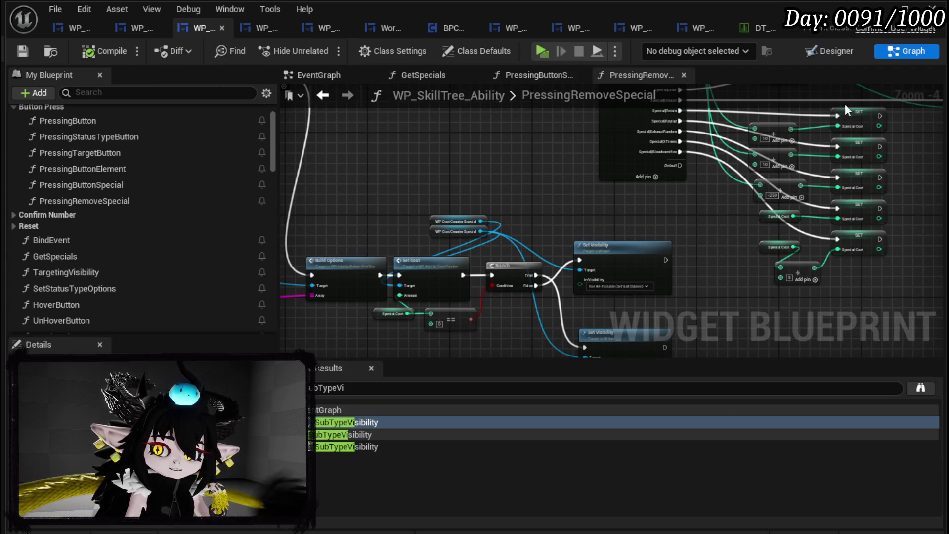
key("alt+Left")
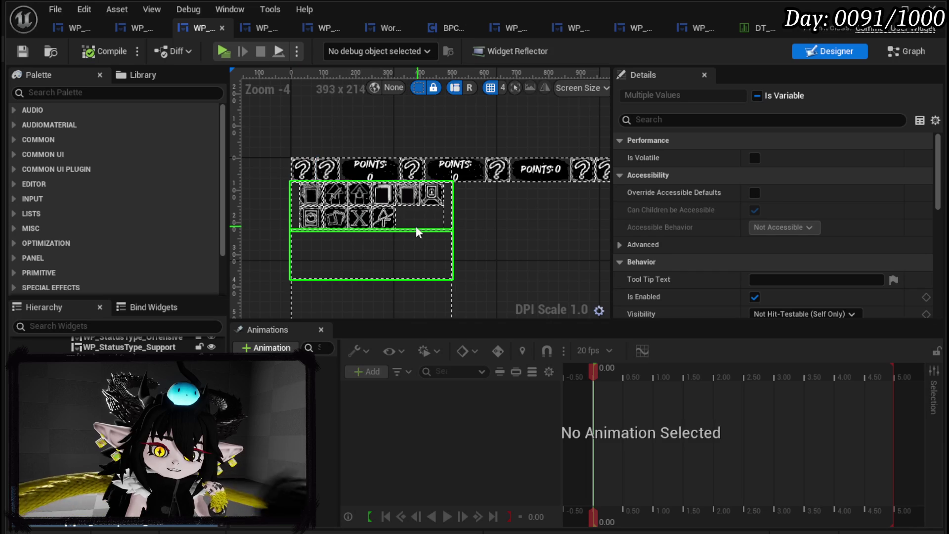
left_click(138, 29)
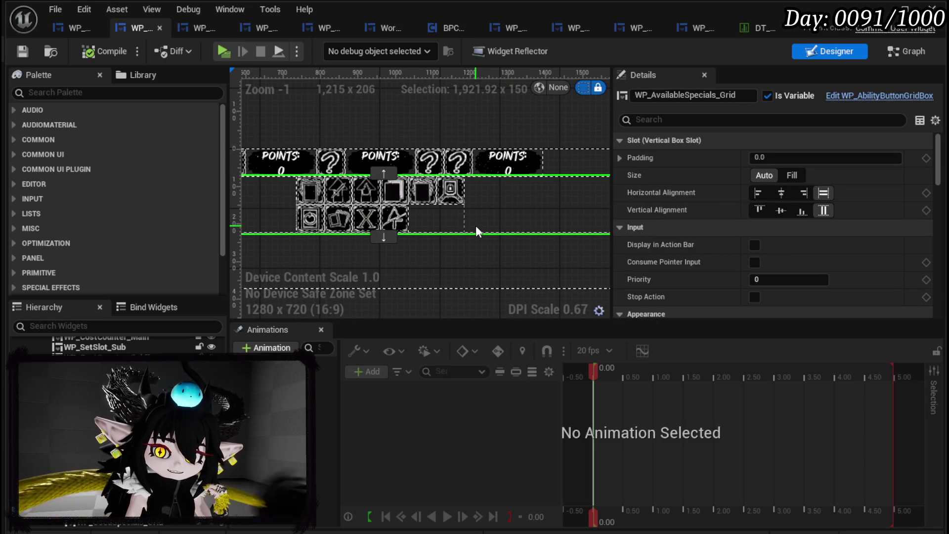
left_click(504, 158)
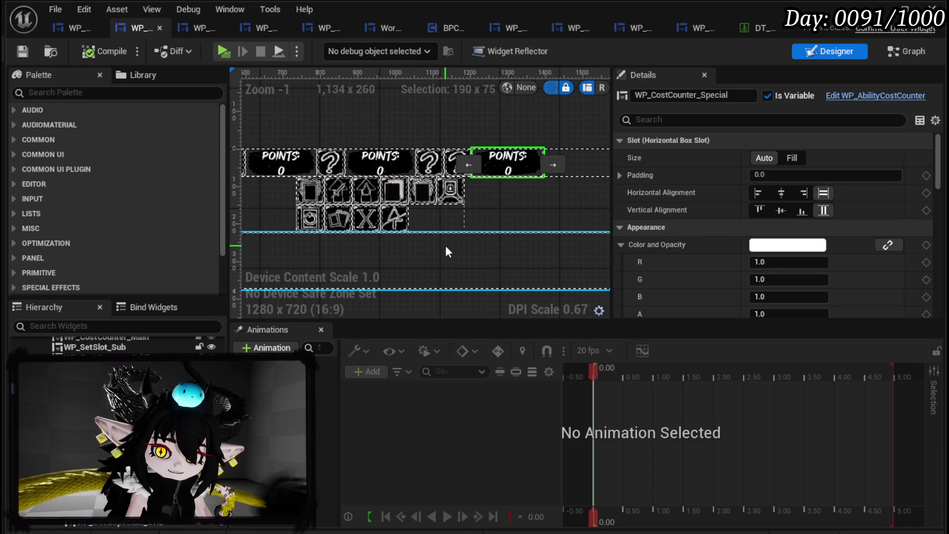
left_click(901, 55)
Step: Open PressButtonSpecial and move its overlapping cost counter nodes aside
scroll(124, 188, "up", 10)
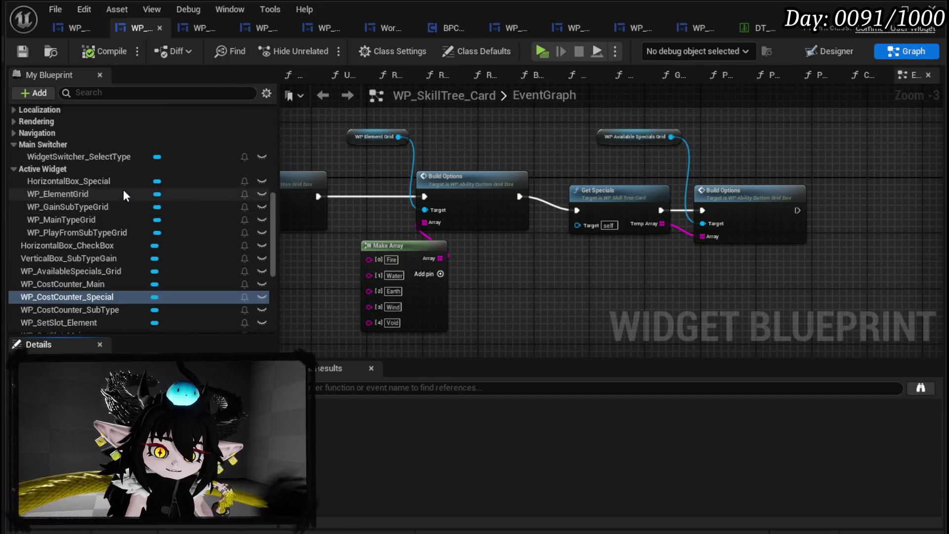
scroll(126, 189, "up", 4)
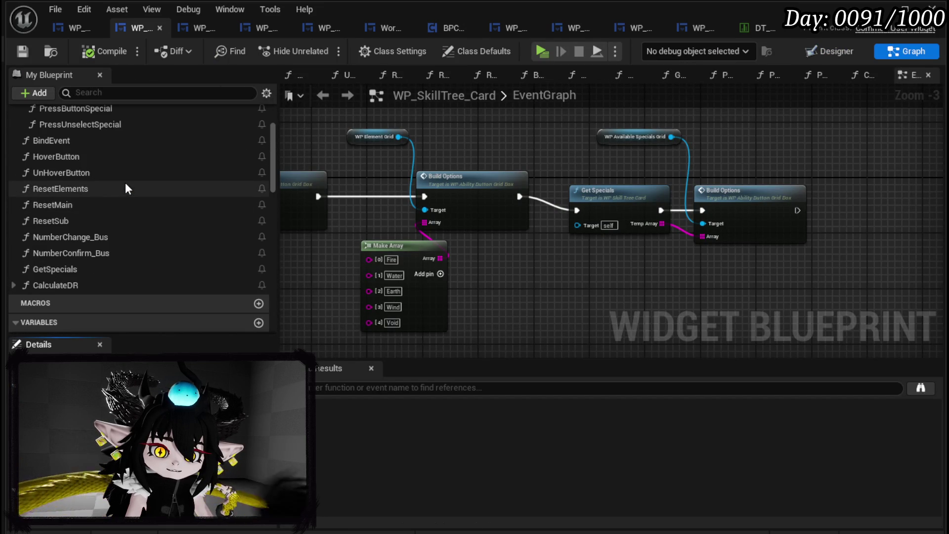
scroll(127, 188, "up", 3)
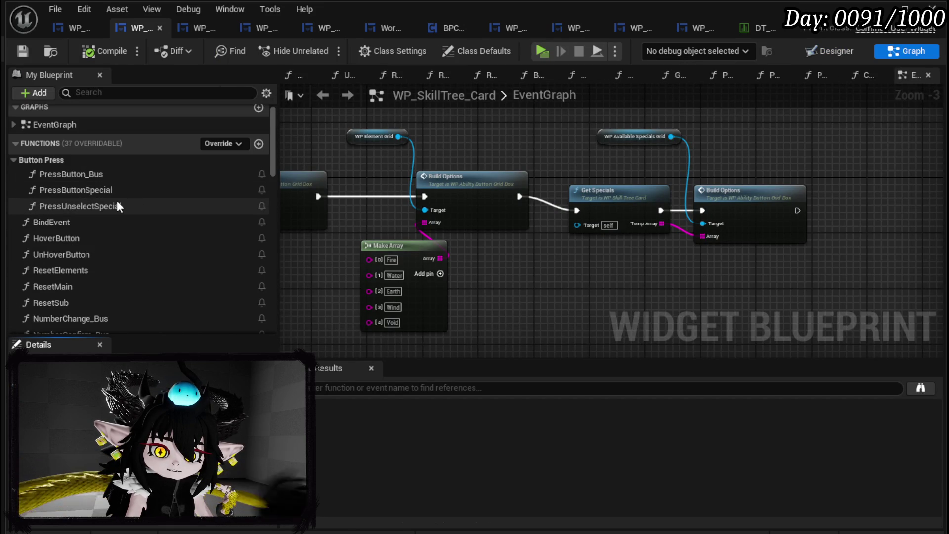
double_click(117, 192)
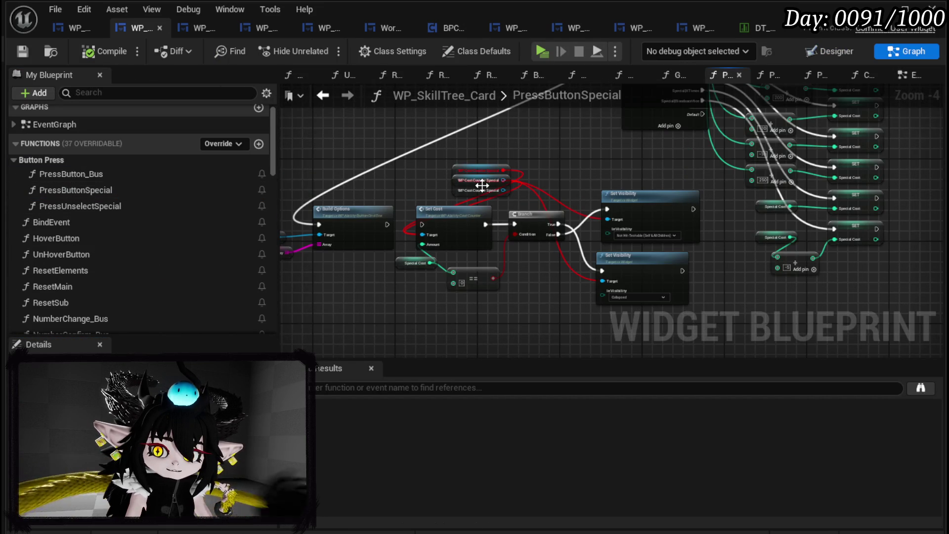
scroll(487, 184, "up", 3)
mouse_move(439, 192)
left_mouse_down()
mouse_move(339, 192)
mouse_move(302, 168)
mouse_move(307, 176)
left_mouse_up()
mouse_move(392, 199)
left_mouse_down()
mouse_move(439, 210)
mouse_move(453, 202)
left_mouse_up()
left_click(453, 201)
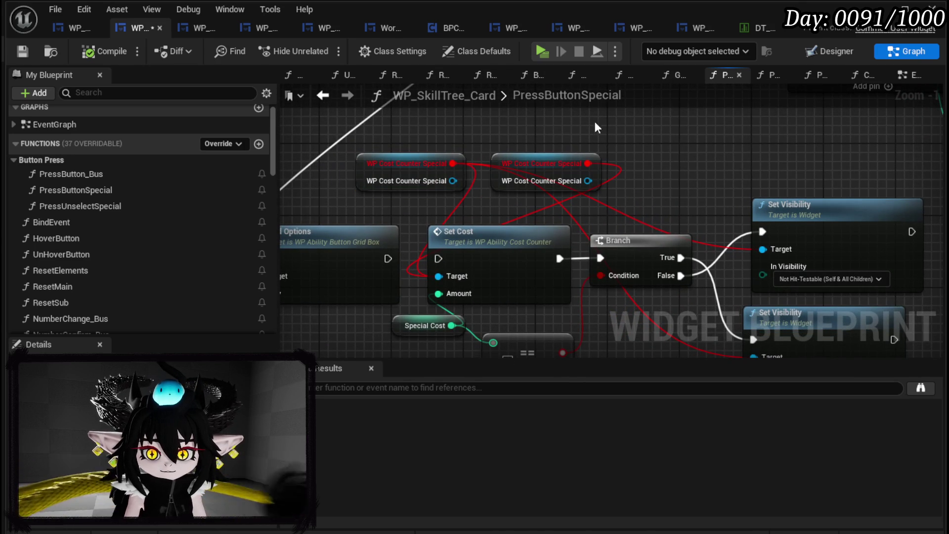
left_click(832, 52)
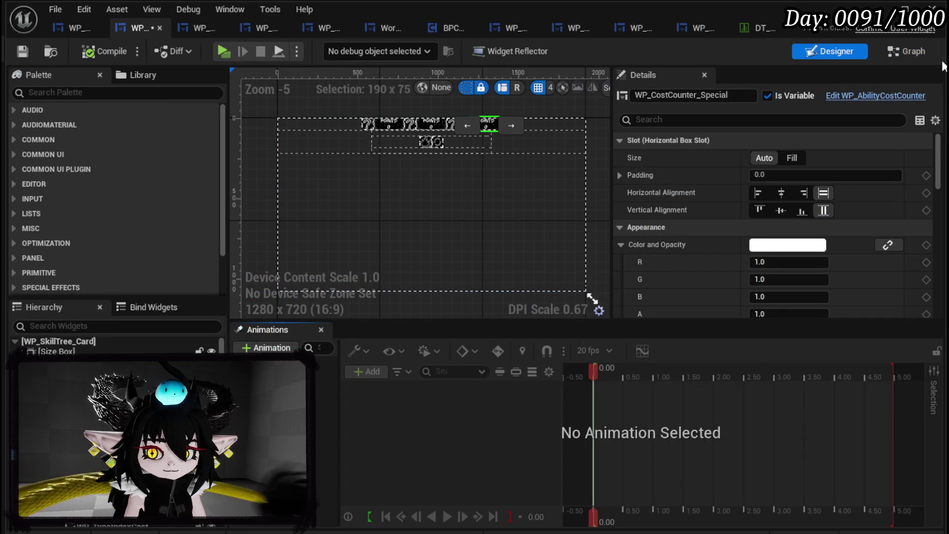
left_click(912, 52)
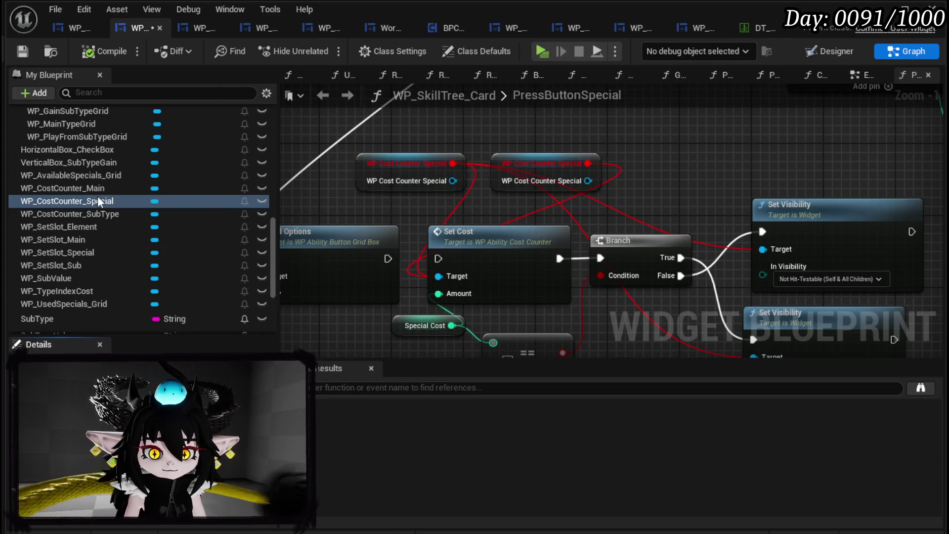
Step: Replace the broken cost counter nodes with a WP_CostCounter_Special getter, link Build Options to Set Cost, compile
left_click_drag(456, 128, 456, 127)
left_click(480, 151)
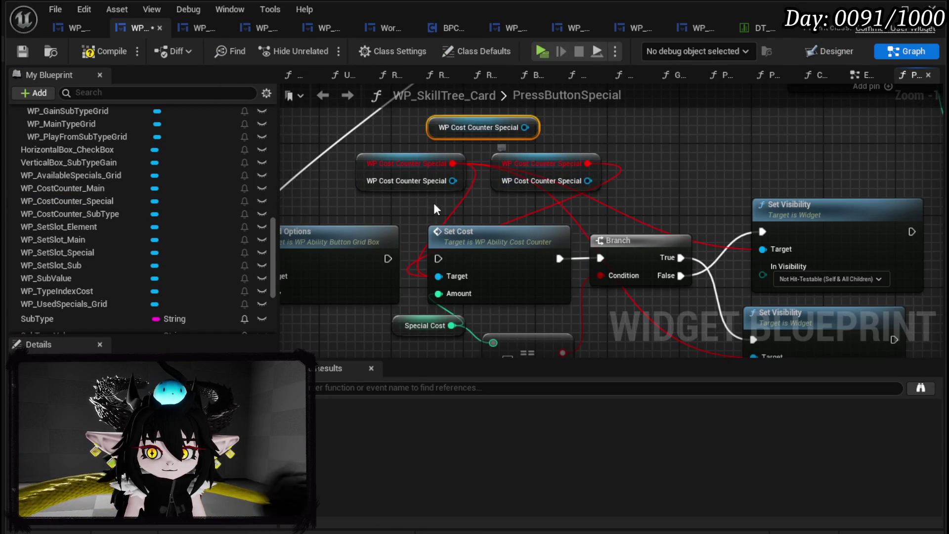
left_click_drag(453, 163, 525, 129)
left_click(435, 178)
left_click(551, 166, "ctrl")
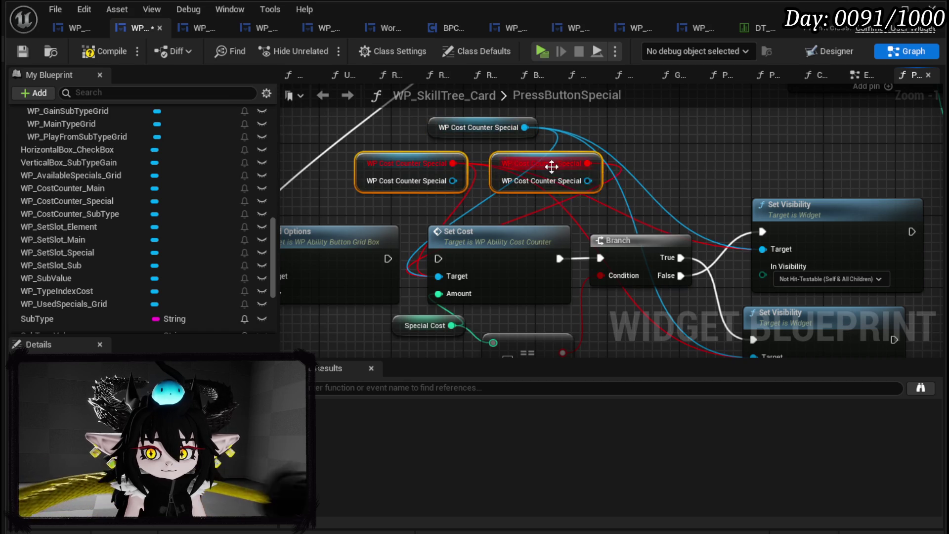
key("Delete")
mouse_move(386, 258)
left_mouse_down()
mouse_move(448, 270)
mouse_move(438, 259)
left_mouse_up()
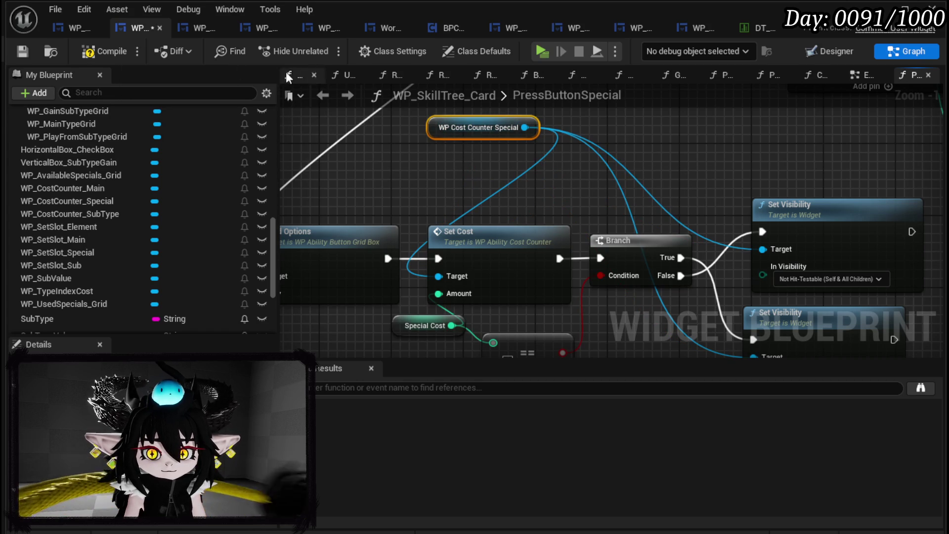
left_click(24, 50)
Step: Open PressUnselectSpecial and paste a new WP Cost Counter Special getter
scroll(359, 179, "down", 4)
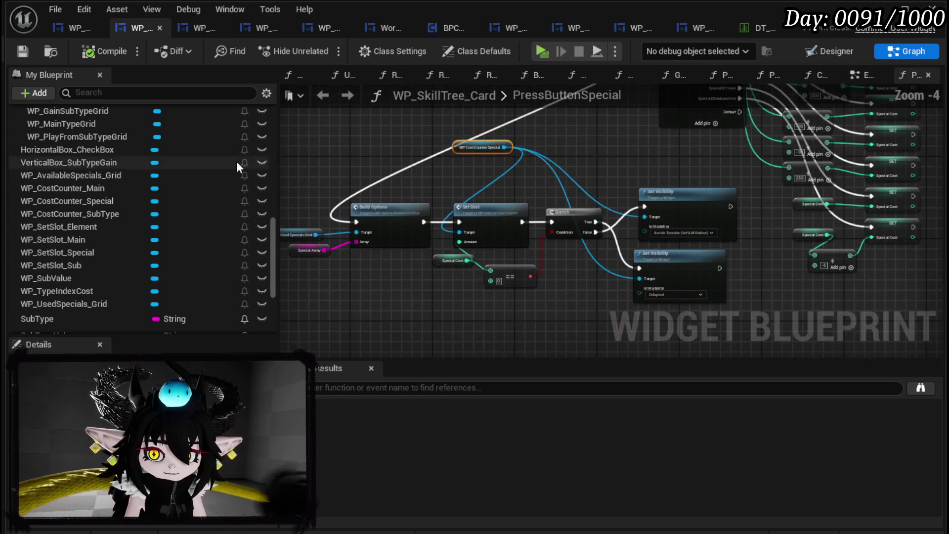
scroll(237, 162, "up", 4)
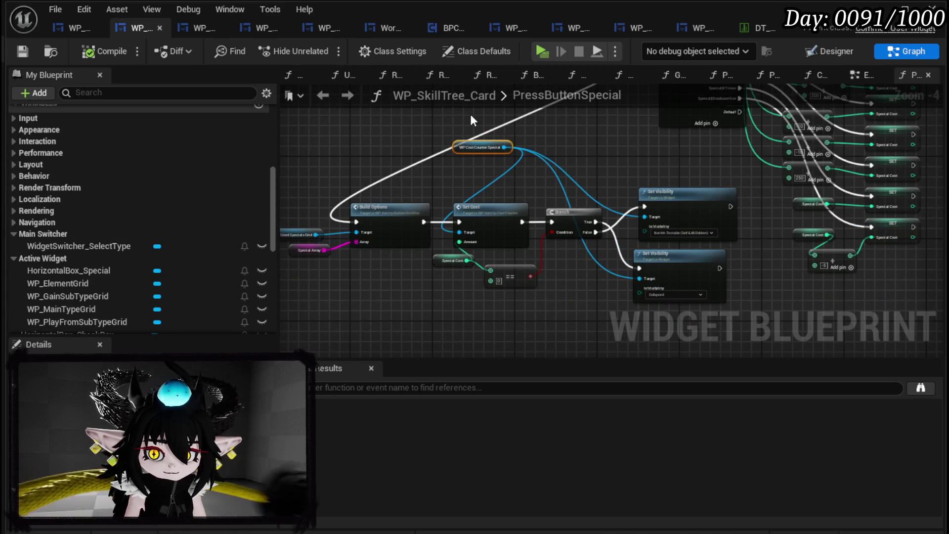
scroll(66, 200, "up", 15)
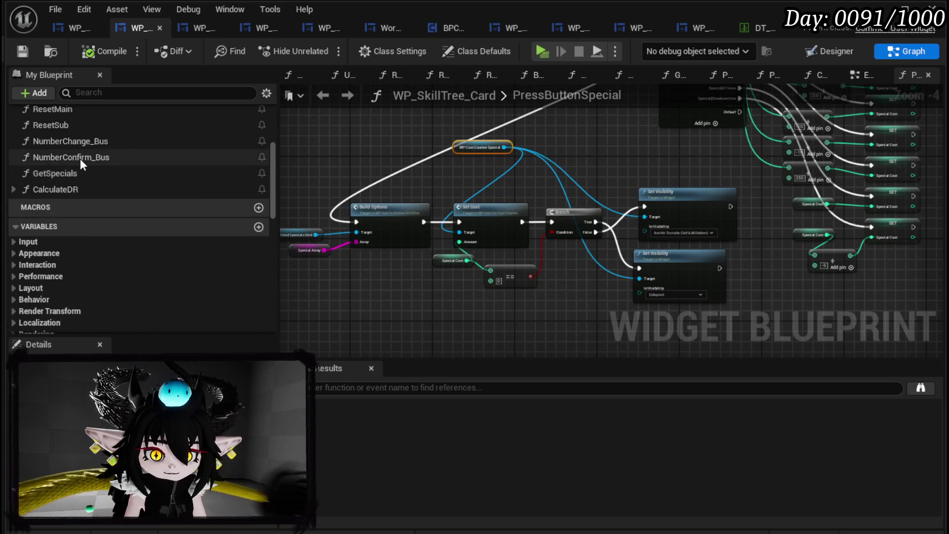
double_click(94, 212)
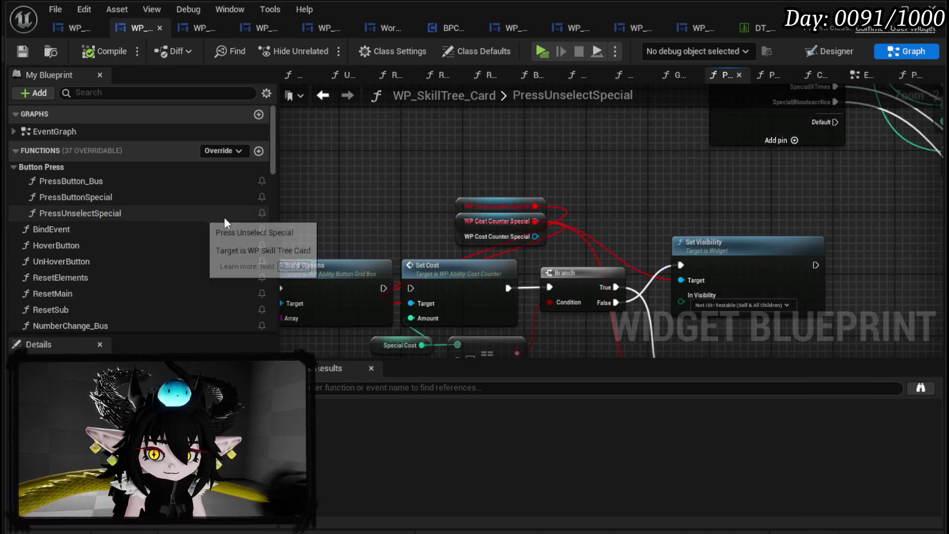
key("ctrl+v")
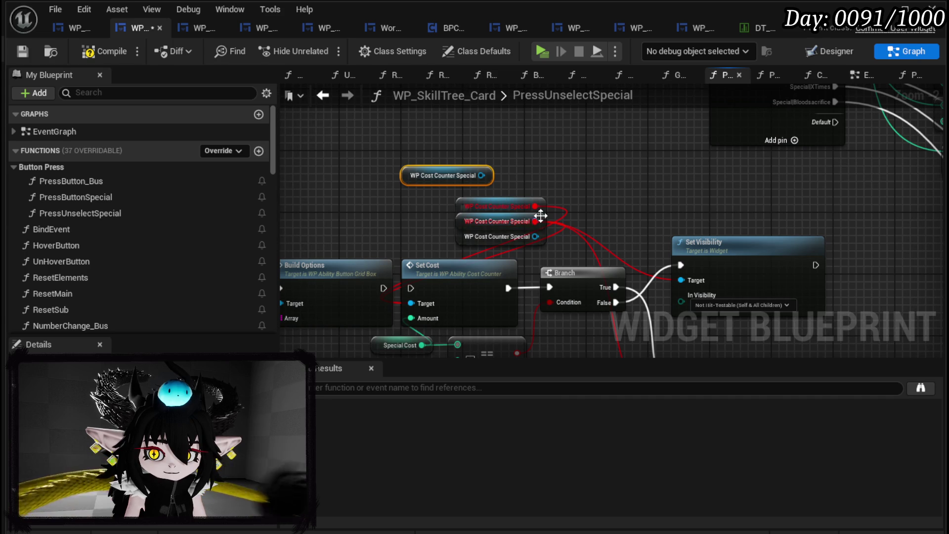
Step: Reroute connections onto the new getter, delete the three old getters, link Build Options to Set Cost, save
mouse_move(537, 221)
left_mouse_down()
mouse_move(543, 216)
mouse_move(480, 176)
left_mouse_up()
mouse_move(538, 209)
left_mouse_down()
mouse_move(506, 168)
mouse_move(476, 175)
left_mouse_up()
left_click_drag(445, 235, 509, 204)
key("Delete")
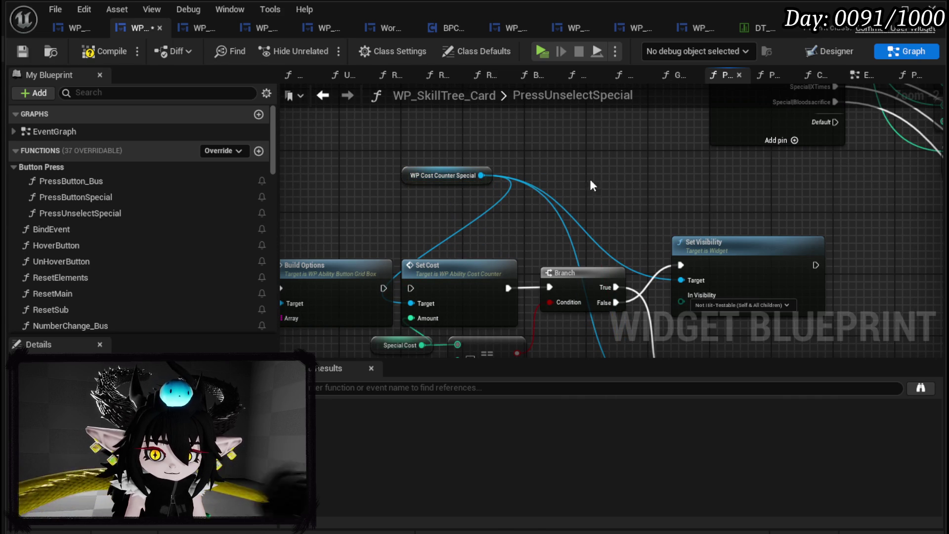
left_click_drag(384, 288, 409, 288)
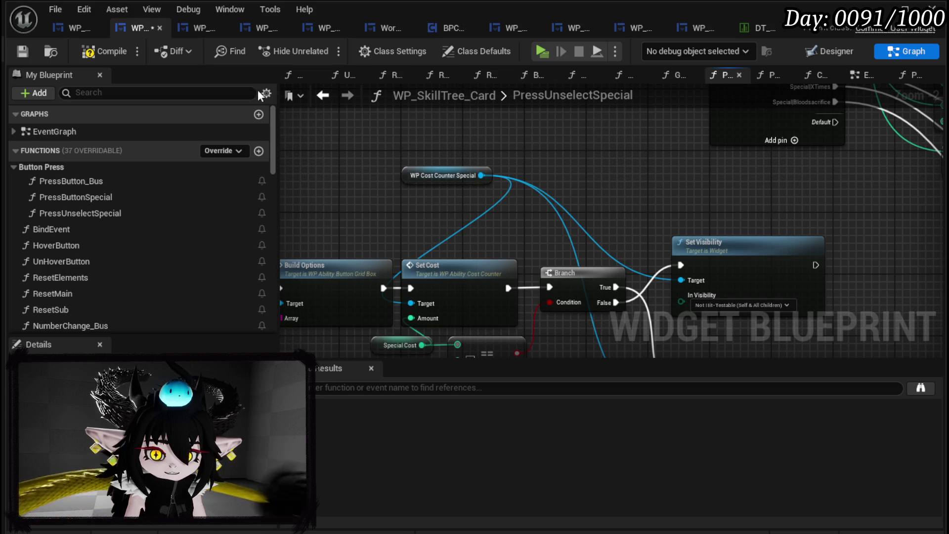
left_click(27, 56)
Step: Close the blueprint editor, play-test the card by hovering it, stop, and save all
left_click(885, 16)
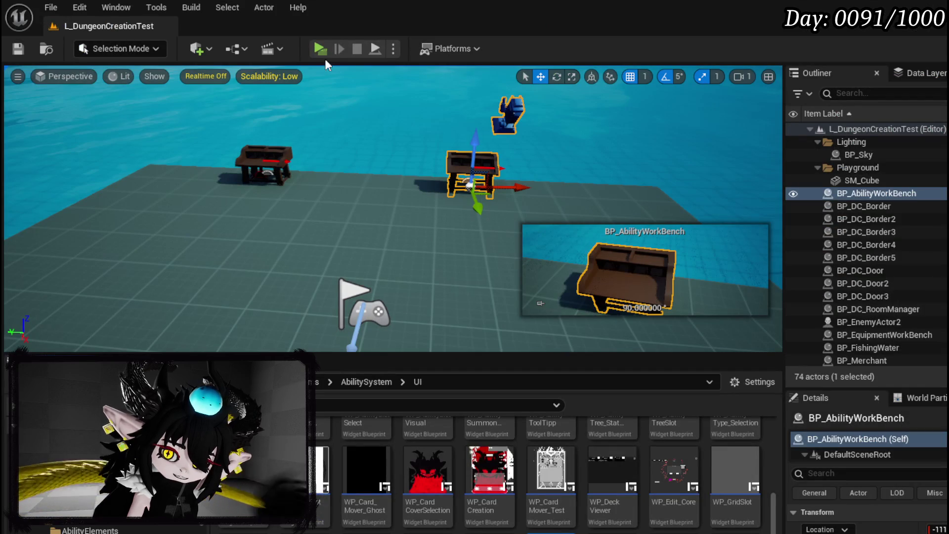
key("alt+p")
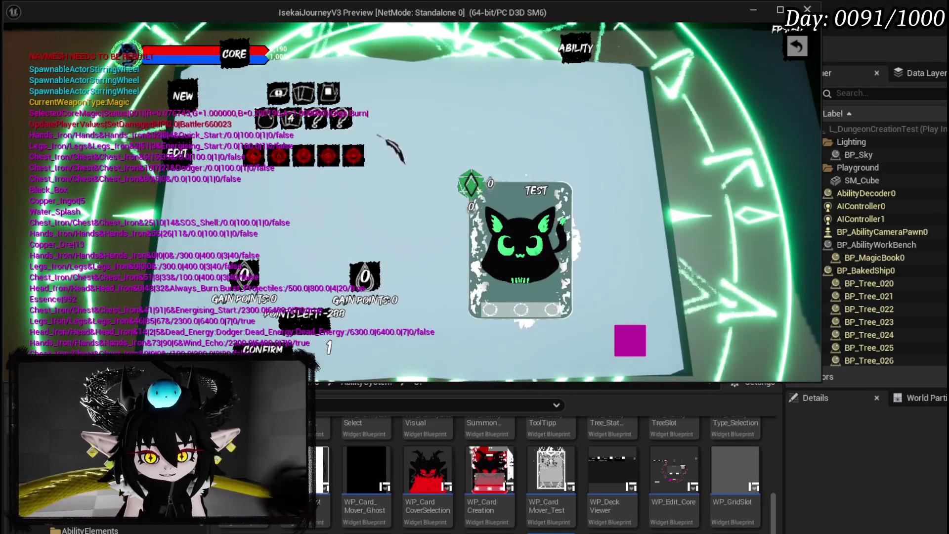
mouse_move(542, 297)
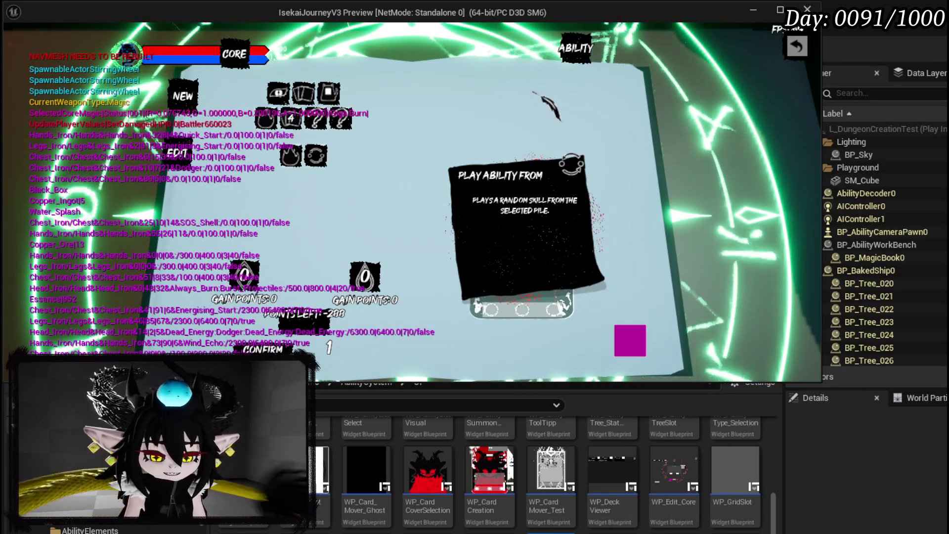
key("Escape")
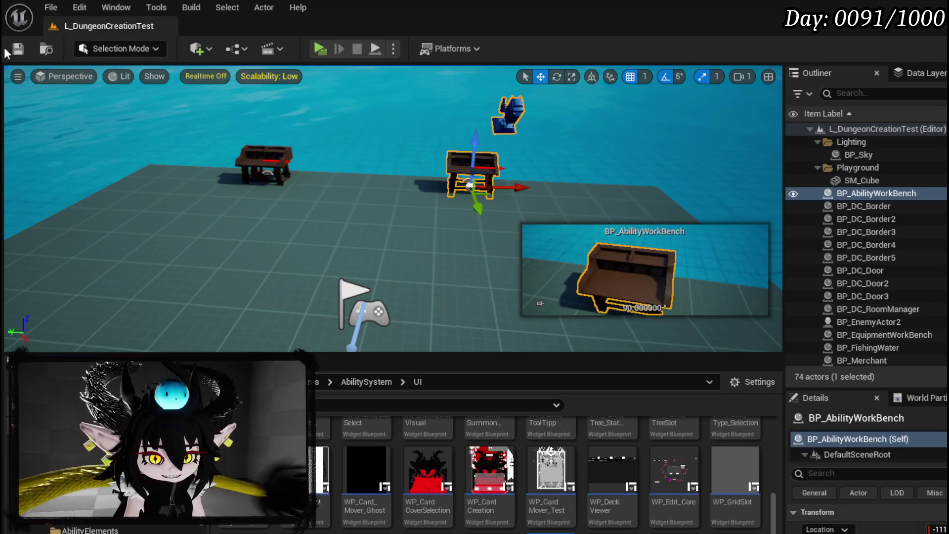
key("ctrl+s")
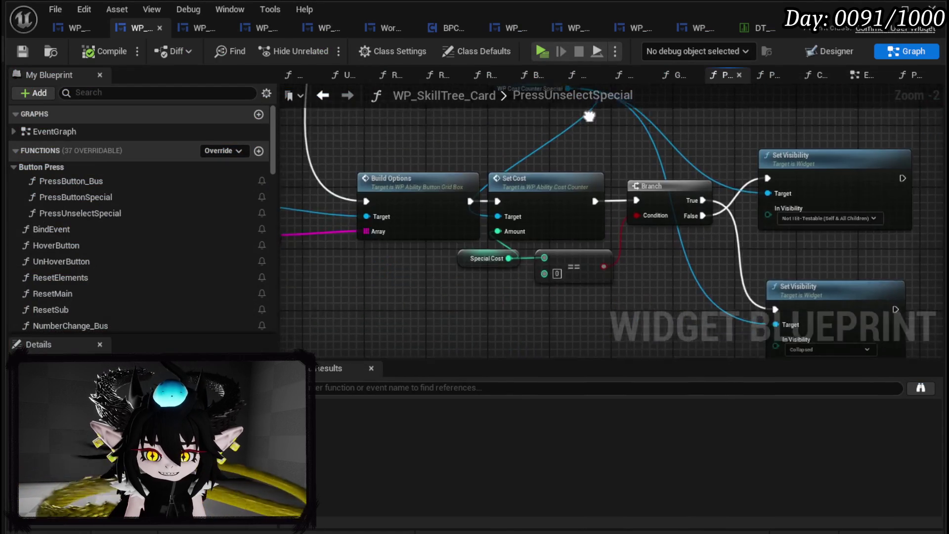
Step: Open the PressButton_Bus graph and bring its Set Active Widget nodes into view
scroll(408, 152, "down", 2)
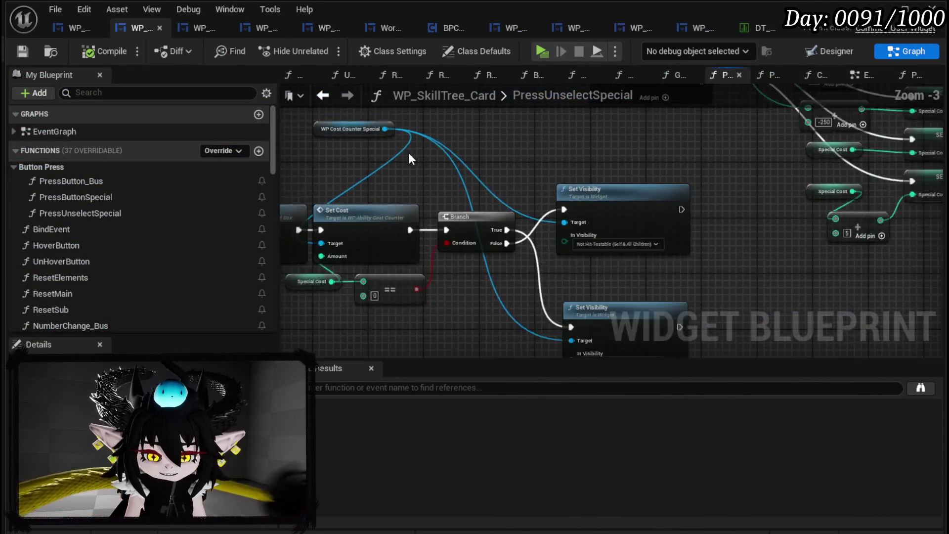
scroll(442, 317, "up", 3)
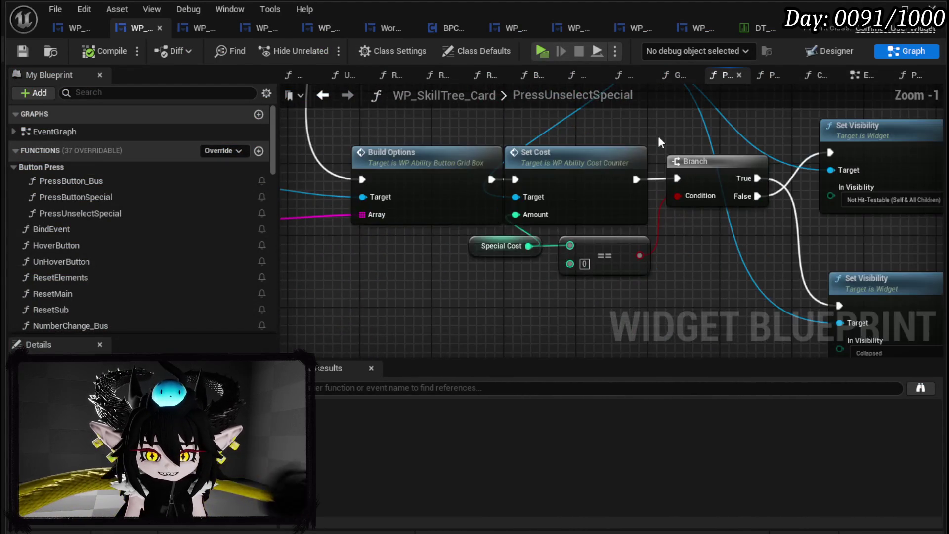
scroll(488, 170, "down", 4)
mouse_move(502, 216)
left_mouse_down()
mouse_move(562, 278)
mouse_move(340, 238)
mouse_move(610, 251)
left_mouse_up()
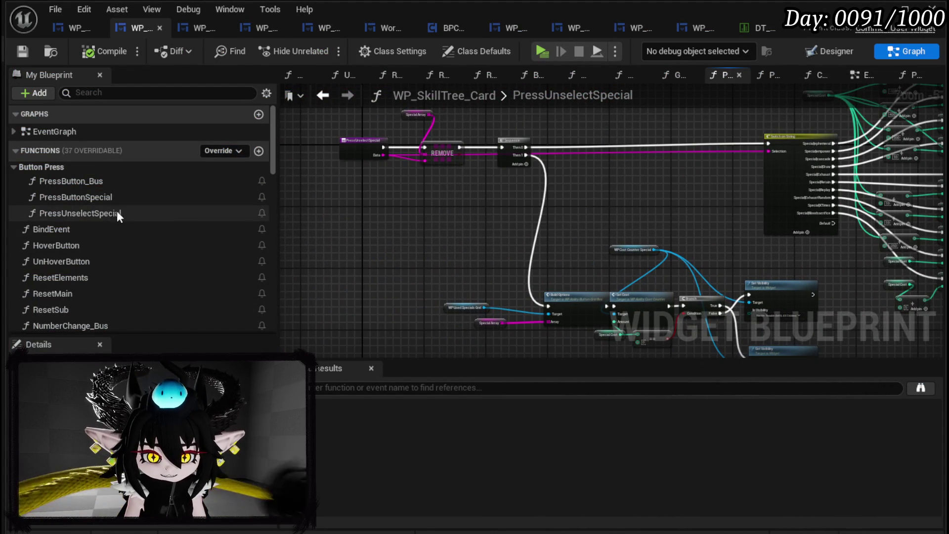
double_click(94, 182)
scroll(455, 230, "down", 2)
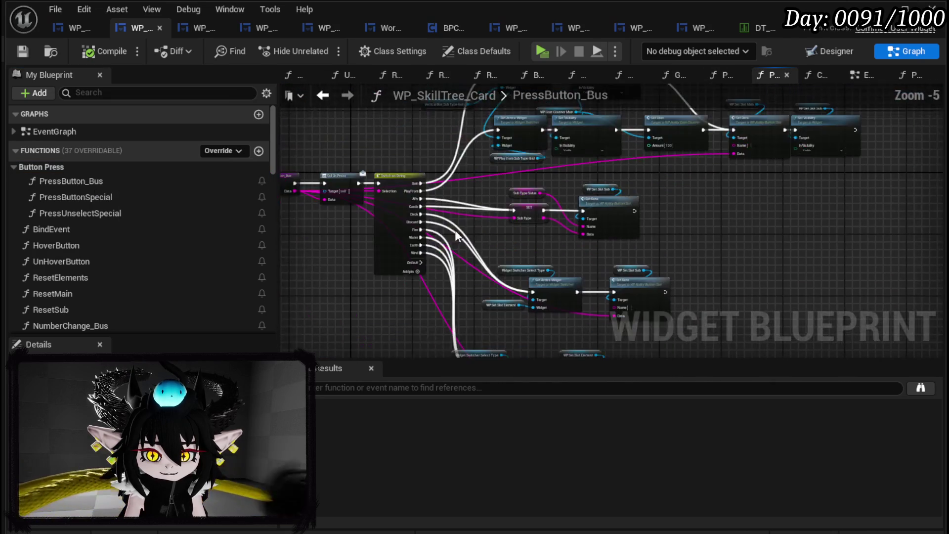
scroll(453, 162, "up", 6)
scroll(430, 110, "down", 2)
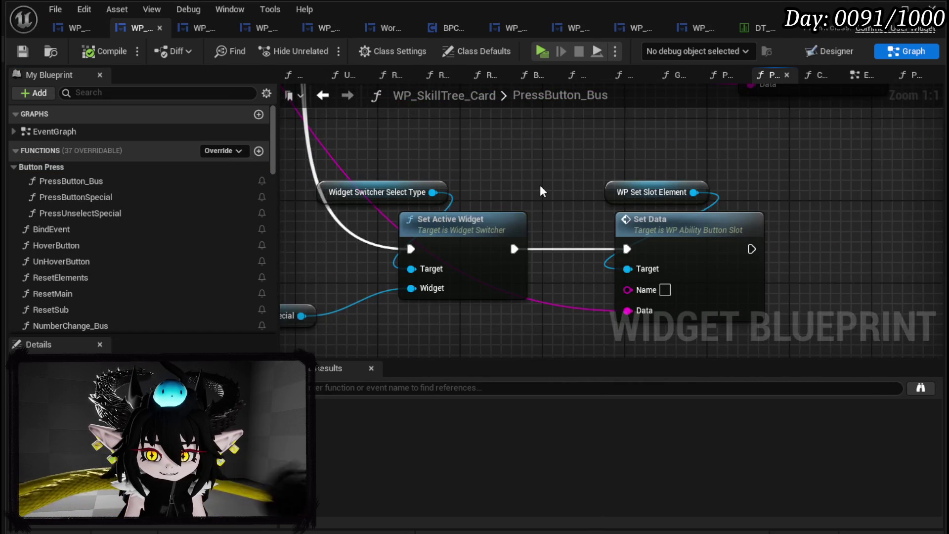
left_click_drag(538, 185, 580, 185)
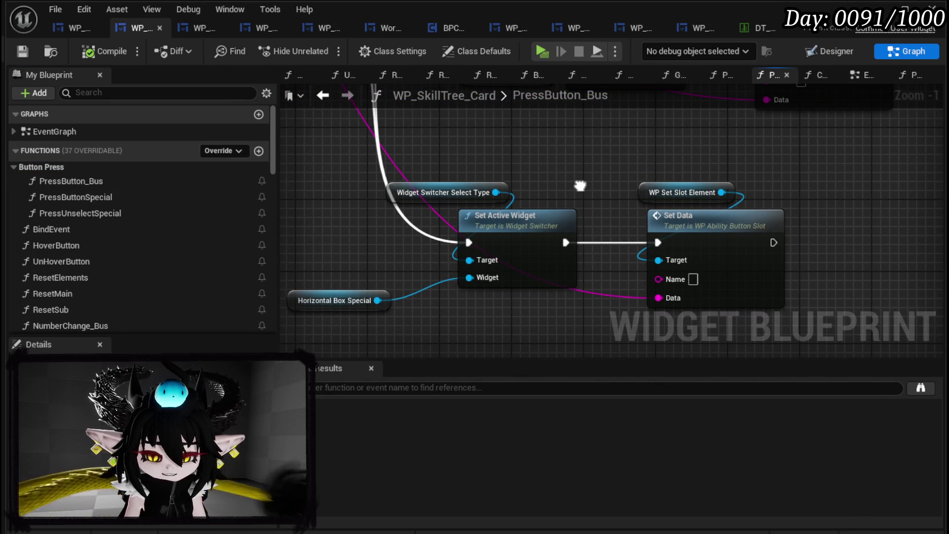
scroll(489, 164, "down", 2)
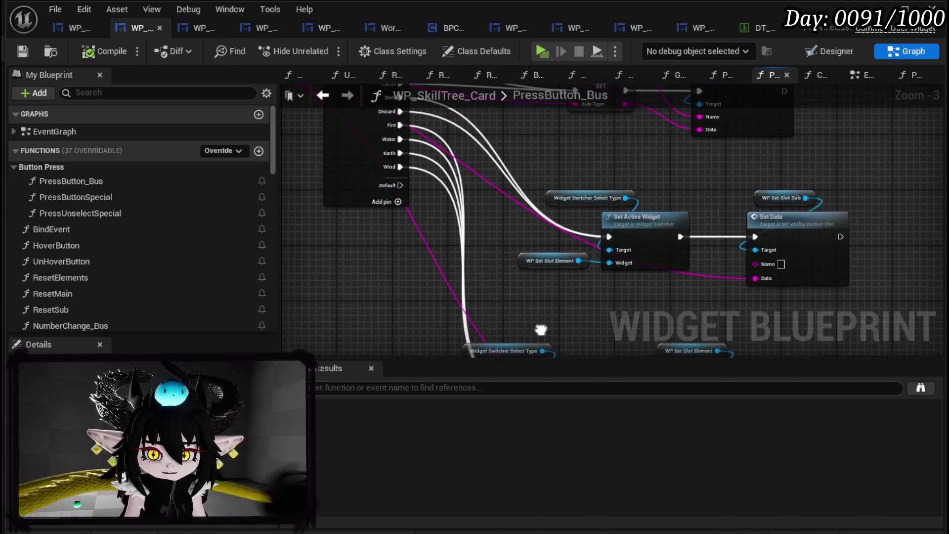
left_click_drag(542, 333, 429, 278)
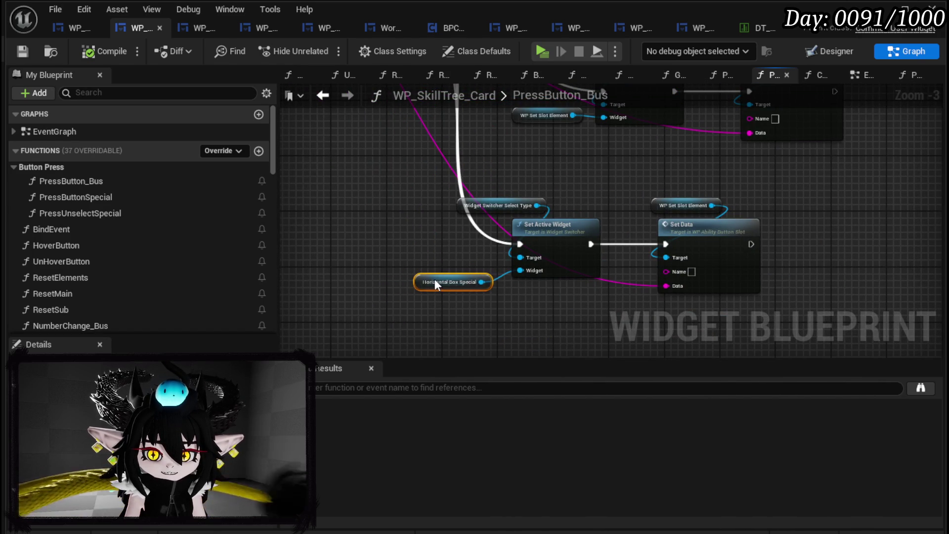
left_click_drag(416, 241, 449, 324)
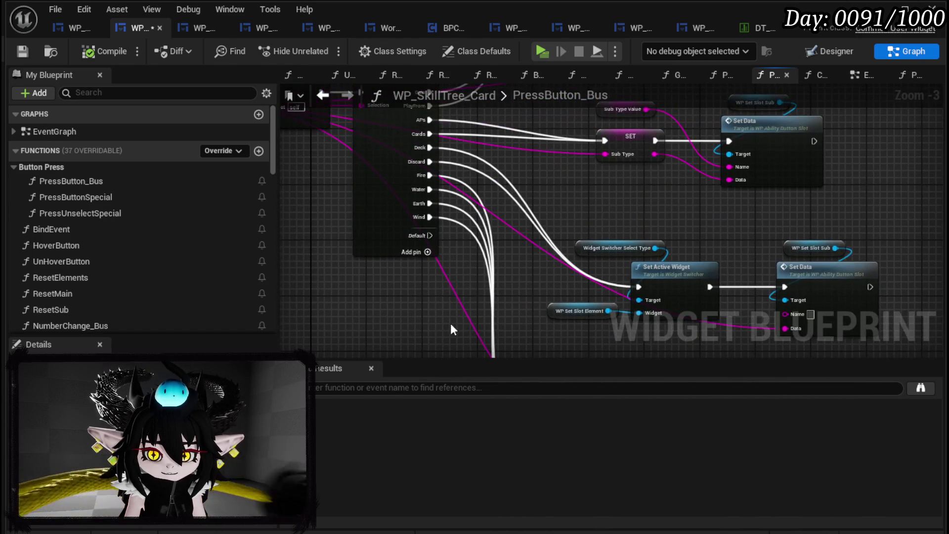
mouse_move(423, 230)
left_mouse_down()
mouse_move(393, 272)
mouse_move(583, 318)
mouse_move(484, 184)
mouse_move(428, 200)
left_mouse_up()
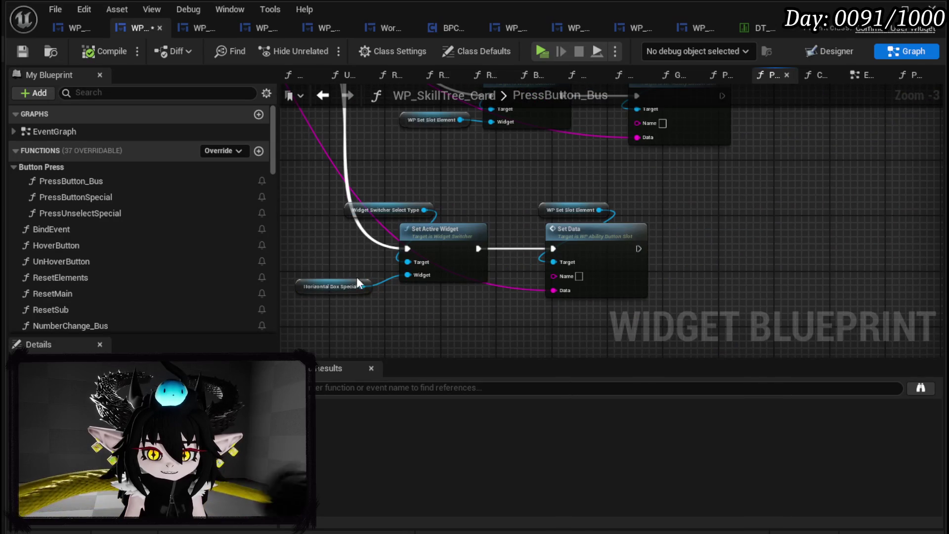
Step: Reposition the Horizontal Box Special and Widget Switcher Select Type getters, then save the blueprint
left_click_drag(321, 293, 375, 301)
left_click_drag(358, 206, 396, 202)
left_click(507, 184)
left_click_drag(507, 184, 519, 183)
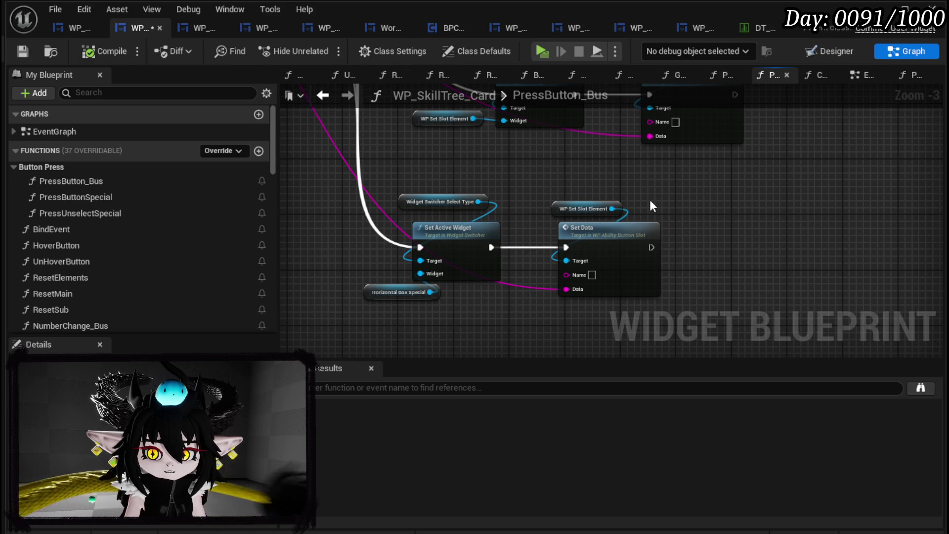
left_click(29, 47)
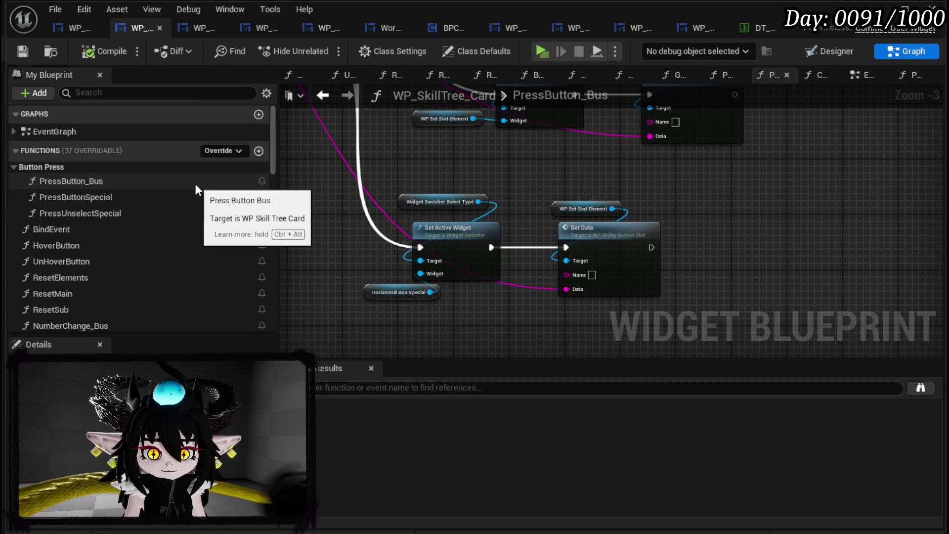
scroll(195, 183, "down", 3)
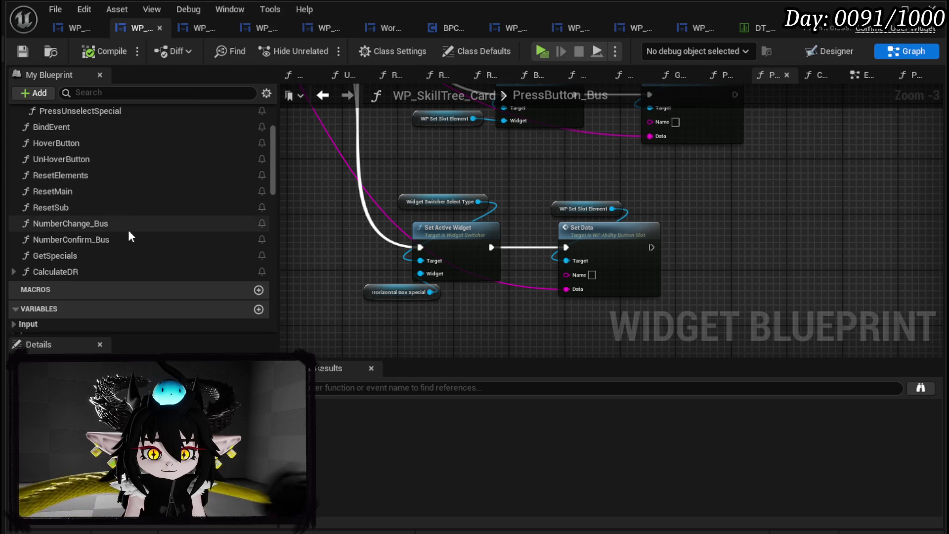
double_click(121, 175)
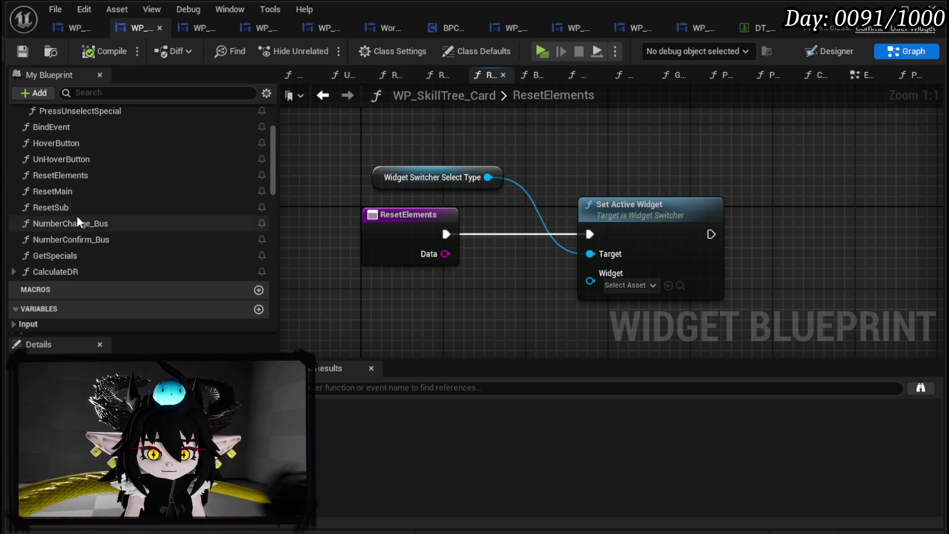
Step: Connect a WP_ElementGrid getter to the Widget pin of ResetElements' Set Active Widget
scroll(94, 194, "down", 5)
scroll(94, 199, "down", 4)
mouse_move(61, 161)
left_mouse_down()
mouse_move(490, 284)
mouse_move(590, 274)
left_mouse_up()
left_click(469, 303)
scroll(108, 170, "up", 8)
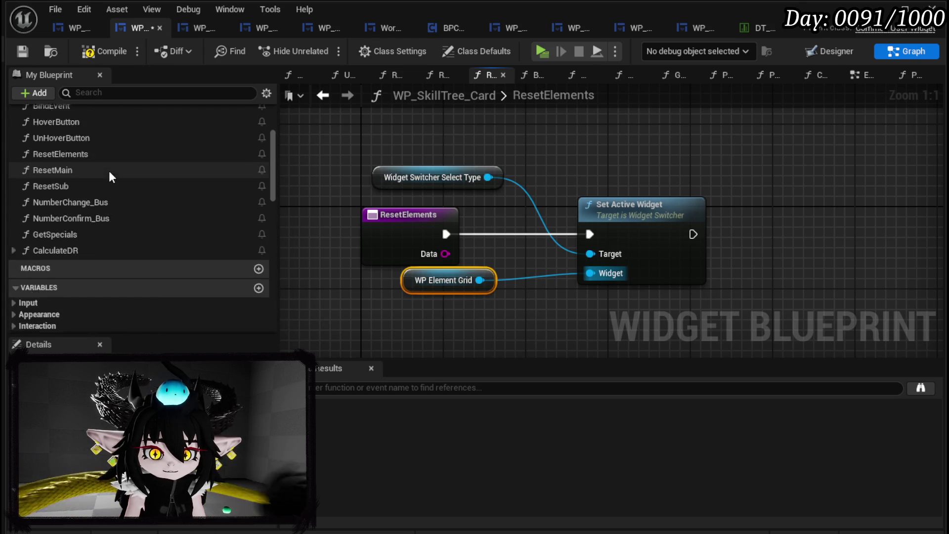
double_click(72, 213)
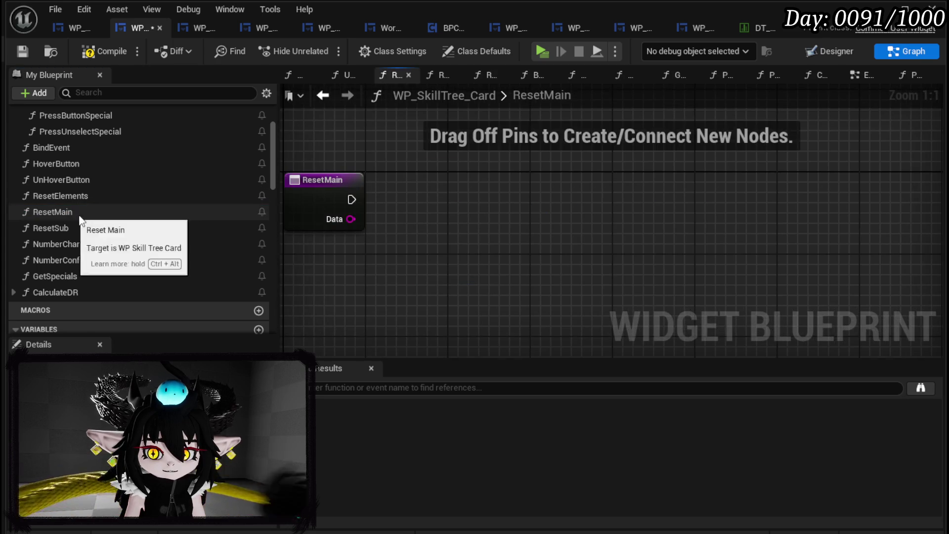
Step: Add WP Main Type Grid and WidgetSwitcher_SelectType getters to the ResetMain graph
scroll(114, 214, "down", 10)
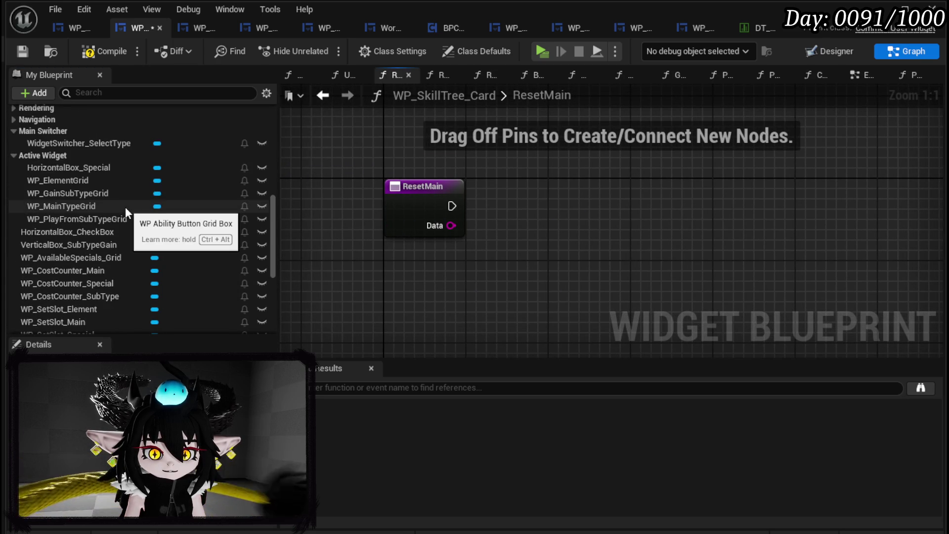
left_click(90, 205)
left_click_drag(208, 237, 489, 305)
right_click(541, 184)
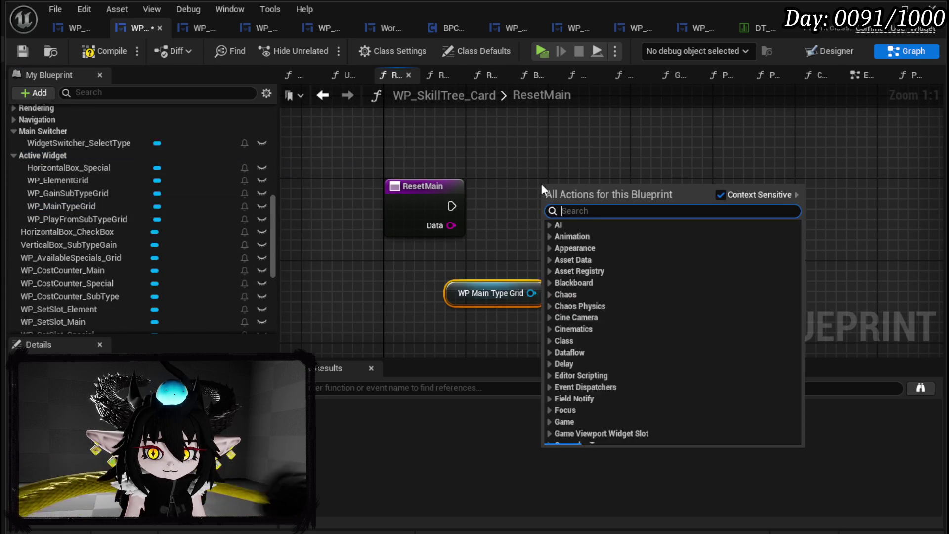
left_click_drag(81, 146, 564, 173)
left_click(567, 190)
Step: Create Set Active Widget, wire WP Main Type Grid and the entry exec into it, and tidy
left_click_drag(646, 209, 646, 209)
type("Set activ")
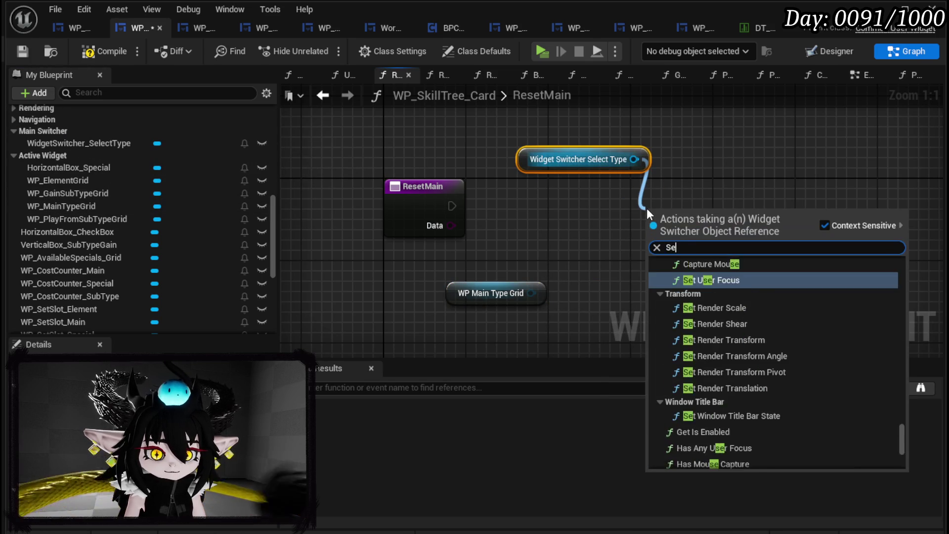
key("Return")
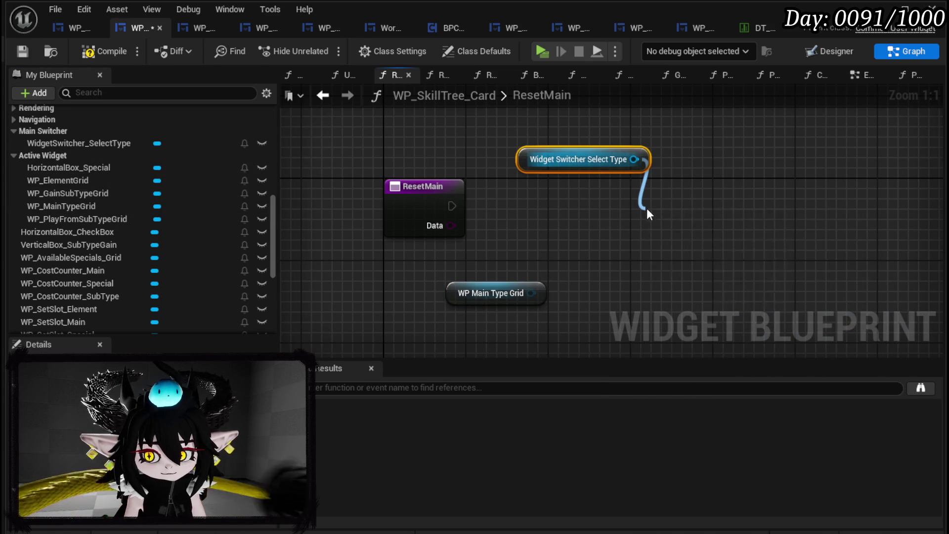
left_click_drag(531, 293, 654, 283)
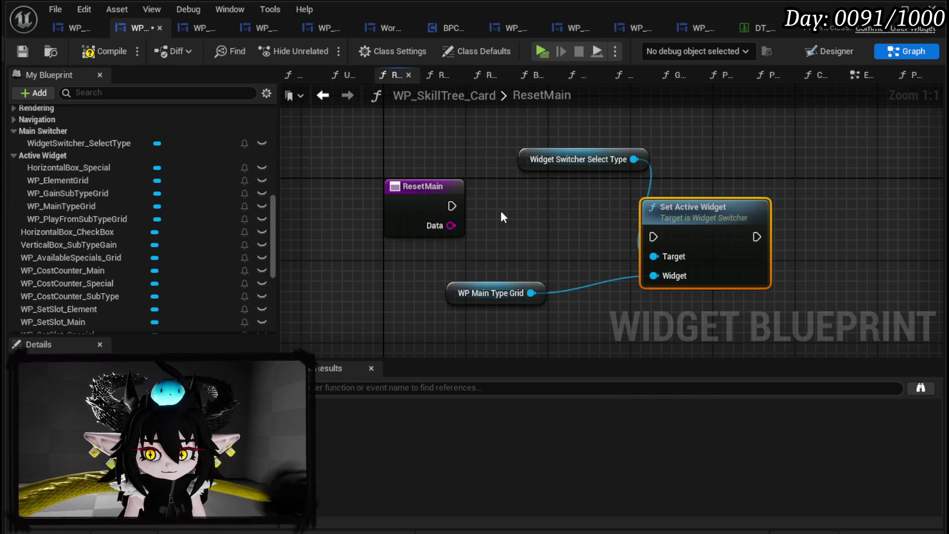
mouse_move(450, 204)
left_mouse_down()
mouse_move(652, 238)
mouse_move(715, 194)
left_mouse_up()
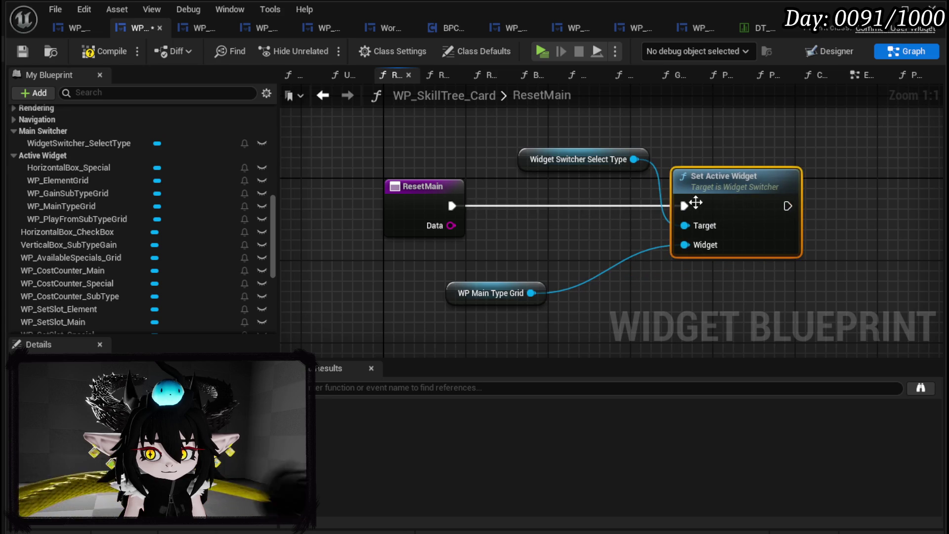
left_click_drag(564, 161, 481, 140)
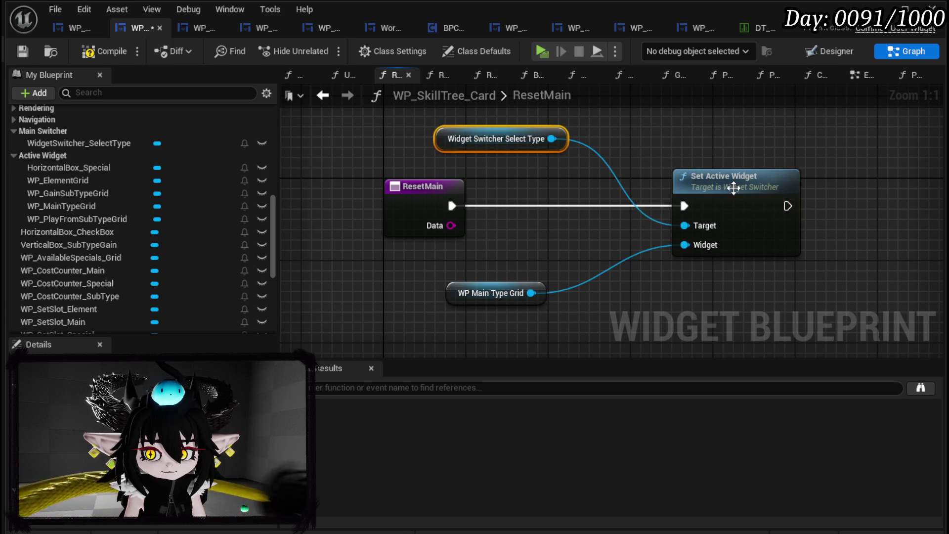
left_click_drag(737, 187, 624, 187)
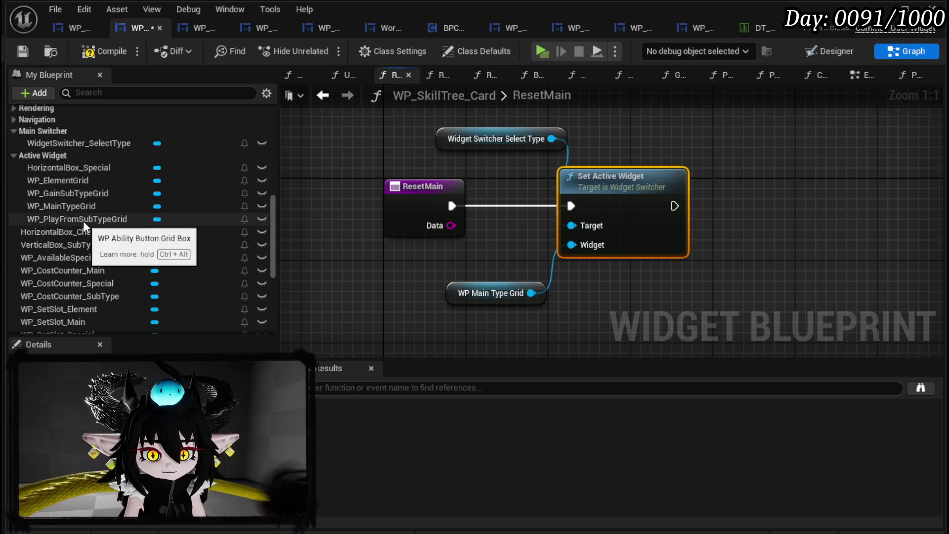
scroll(91, 201, "up", 3)
scroll(91, 202, "up", 5)
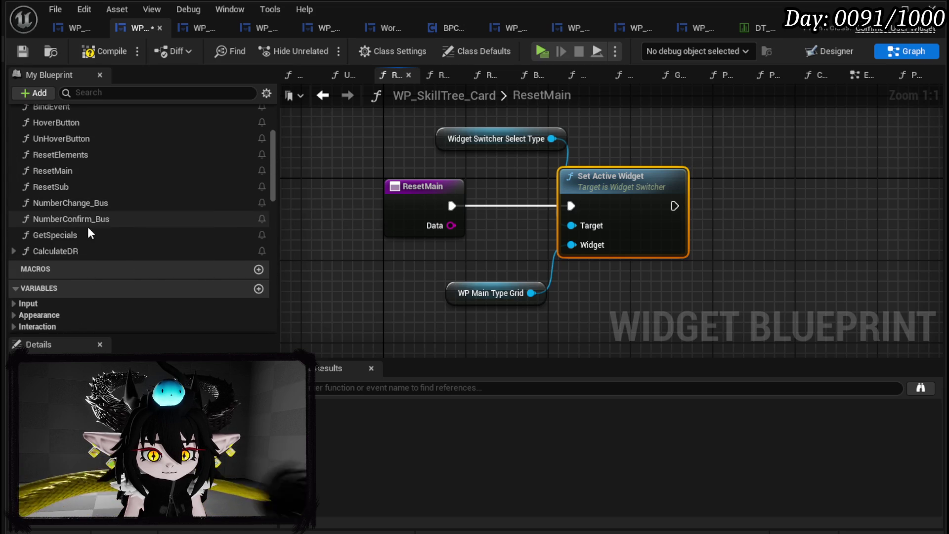
double_click(81, 186)
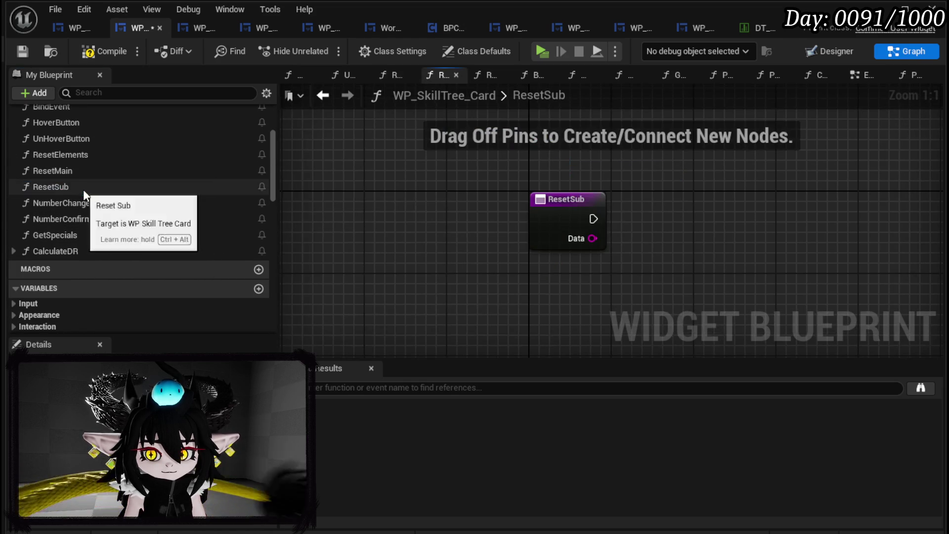
Step: In ResetSub, add a Widget Switcher Select Type getter and a Set Active Widget node from it
right_click(519, 202)
scroll(159, 208, "down", 5)
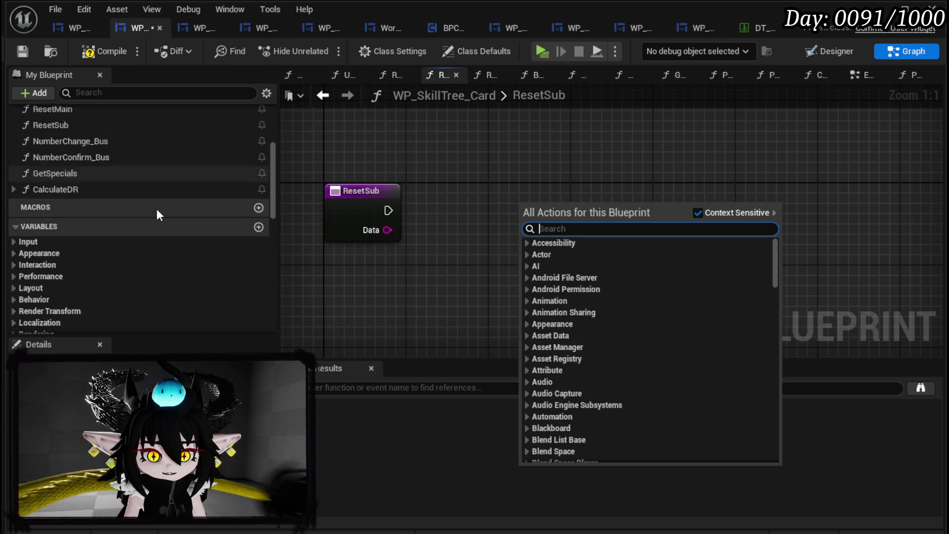
scroll(160, 208, "down", 3)
left_click_drag(79, 163, 340, 128)
left_click(376, 153)
left_click_drag(451, 133, 504, 182)
type("Set")
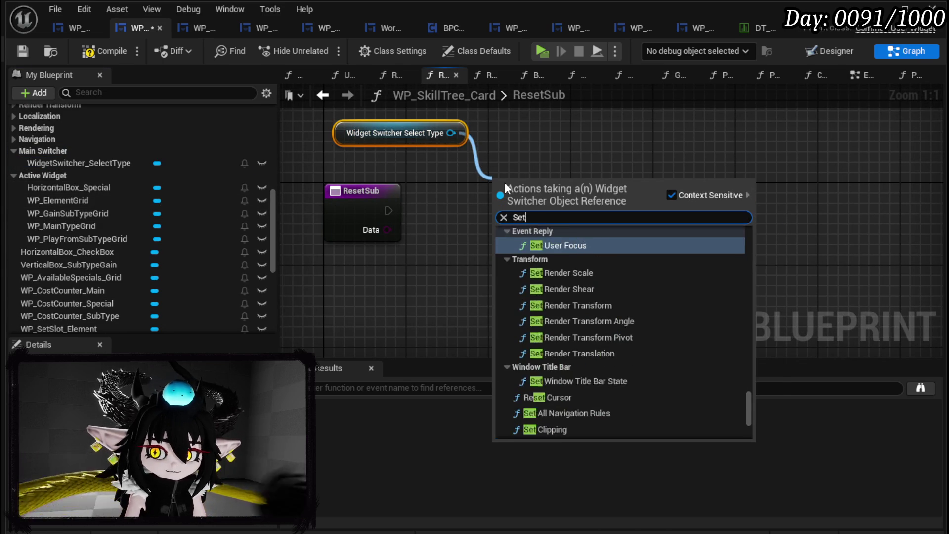
type(" active")
key("Return")
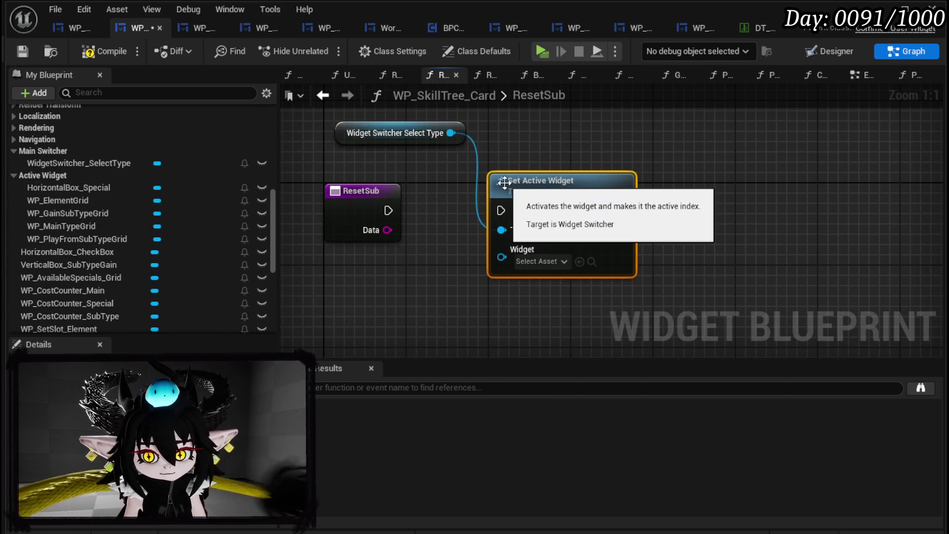
Step: Wire ResetSub's execution into Set Active Widget, arrange the nodes, and compile and save
left_click_drag(388, 211, 470, 203)
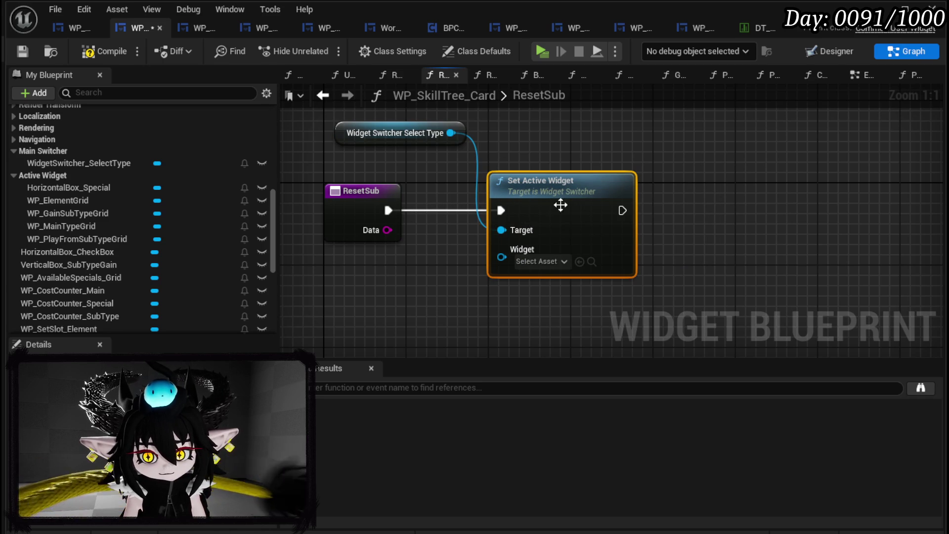
left_click_drag(553, 183, 697, 183)
left_click_drag(349, 132, 637, 133)
left_click(496, 162)
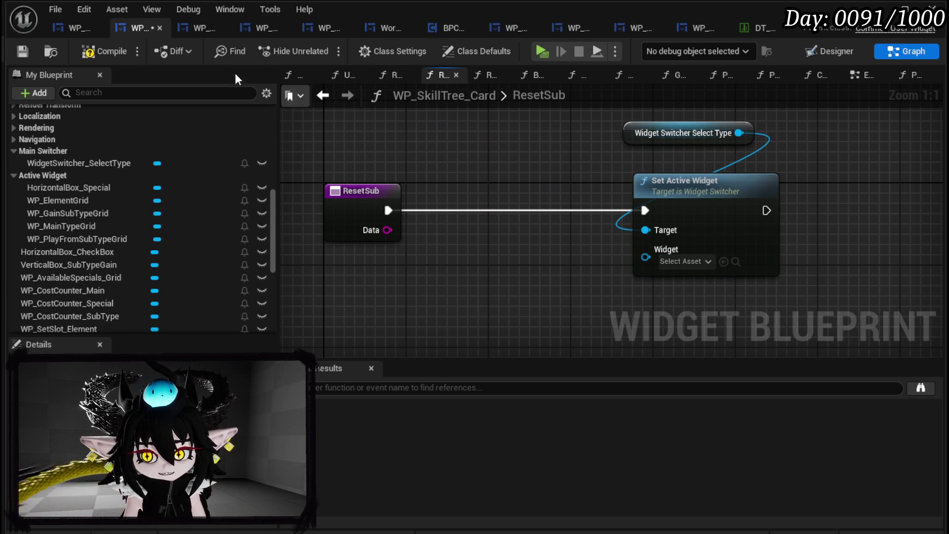
left_click(22, 52)
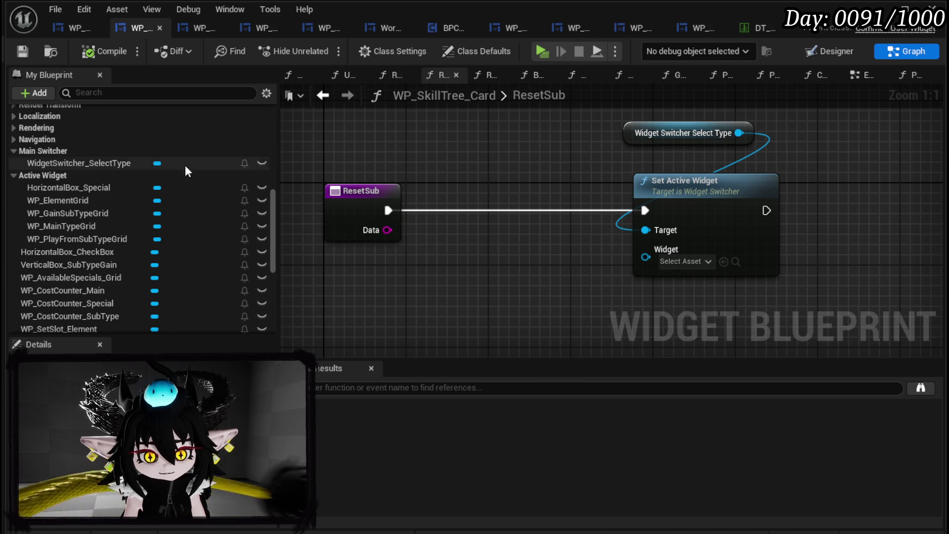
Step: Go back to the ResetMain function graph
scroll(160, 174, "down", 5)
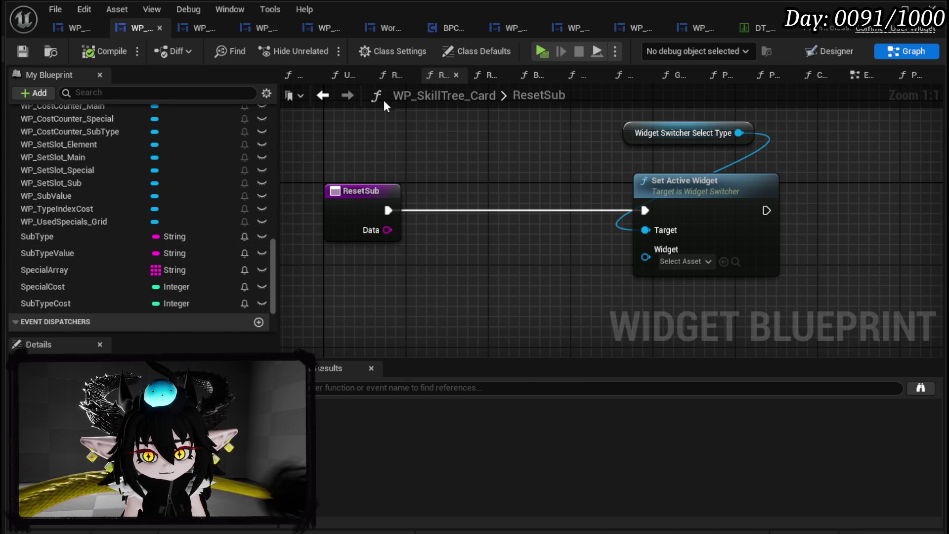
left_click(324, 97)
scroll(155, 150, "up", 15)
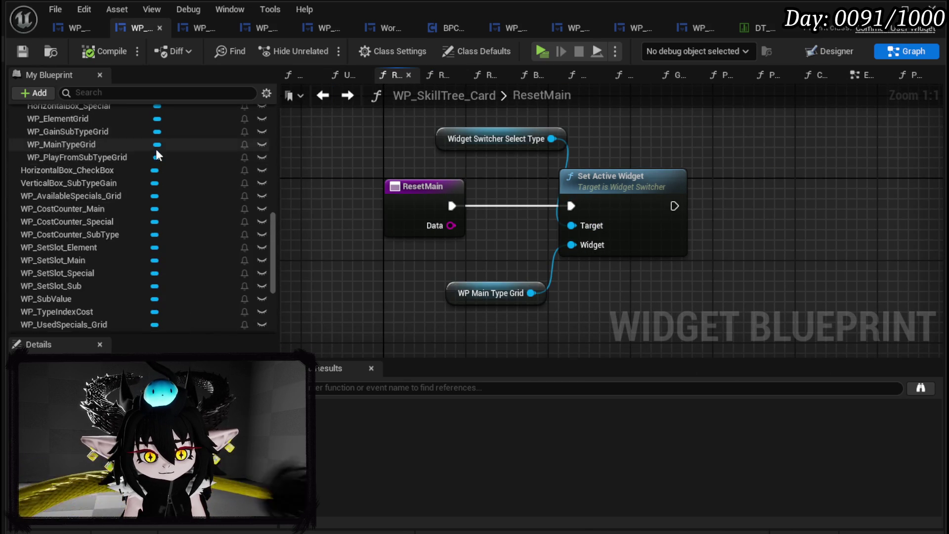
Step: Open PressButton_Bus and shift the Set Data and Set Visibility nodes right to make room
double_click(63, 208)
double_click(74, 162)
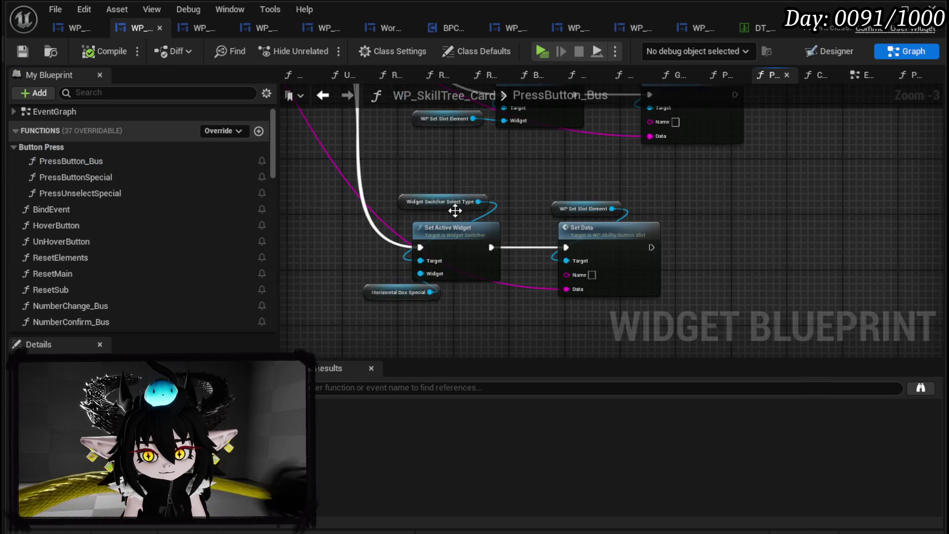
scroll(555, 191, "down", 5)
scroll(502, 211, "up", 4)
left_click_drag(503, 212, 277, 218)
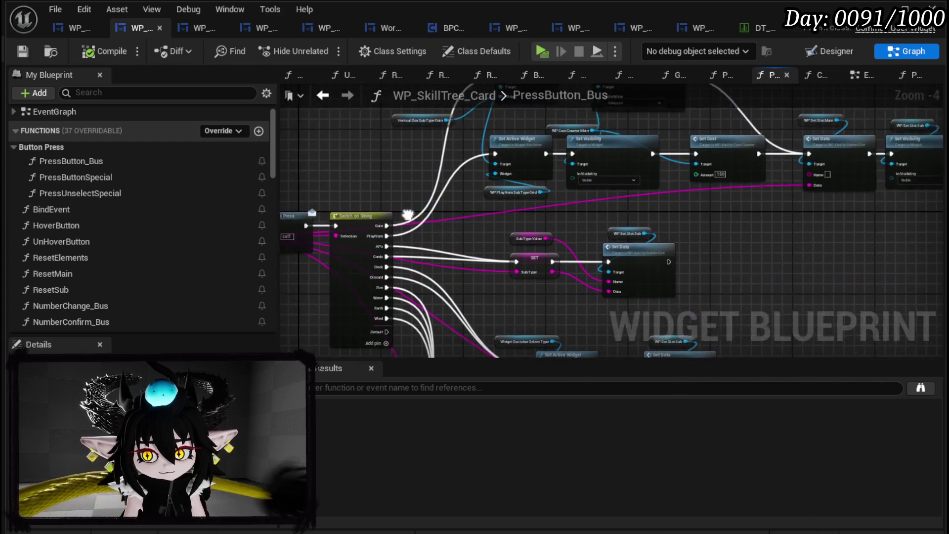
mouse_move(756, 211)
left_mouse_down()
mouse_move(541, 248)
mouse_move(675, 154)
left_mouse_up()
left_click_drag(568, 197, 655, 192)
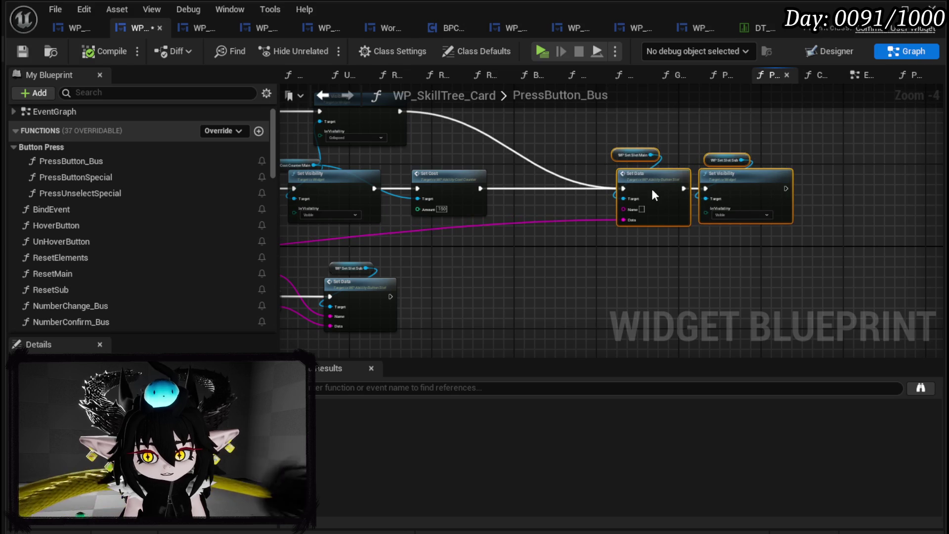
scroll(652, 189, "up", 4)
Step: Promote Set Data's Data pin to a new variable named MainType
right_click(631, 221)
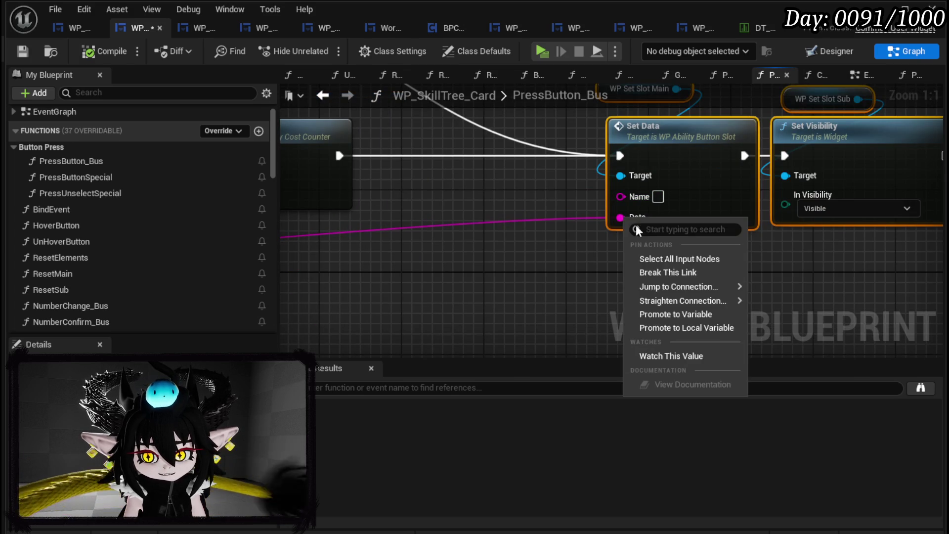
left_click(678, 314)
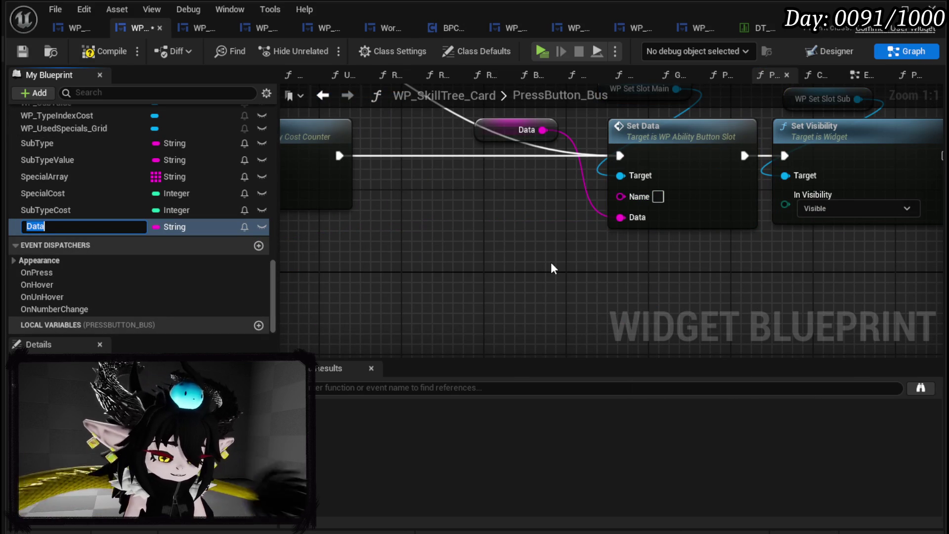
type("MainType")
key("Return")
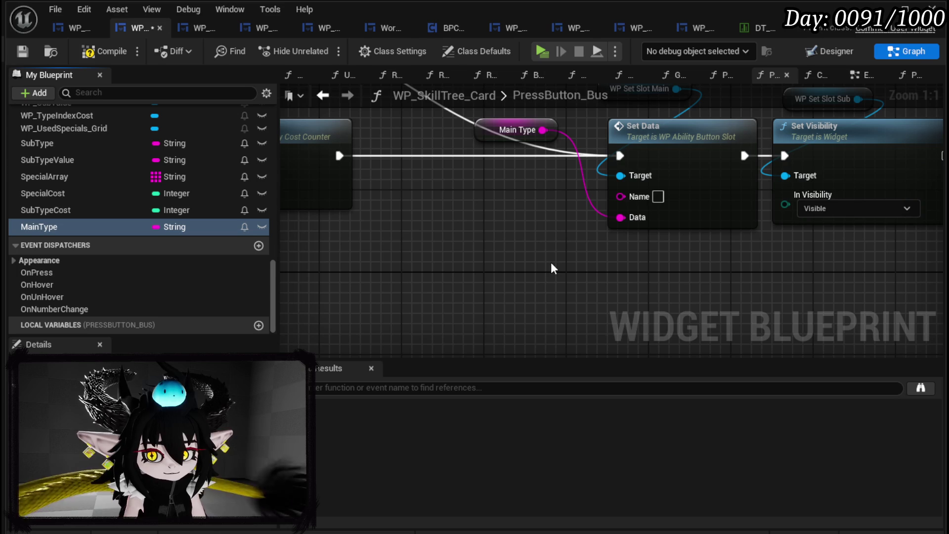
Step: Insert a SET MainType node before Set Data and feed its output into Data
left_click_drag(38, 227, 484, 219)
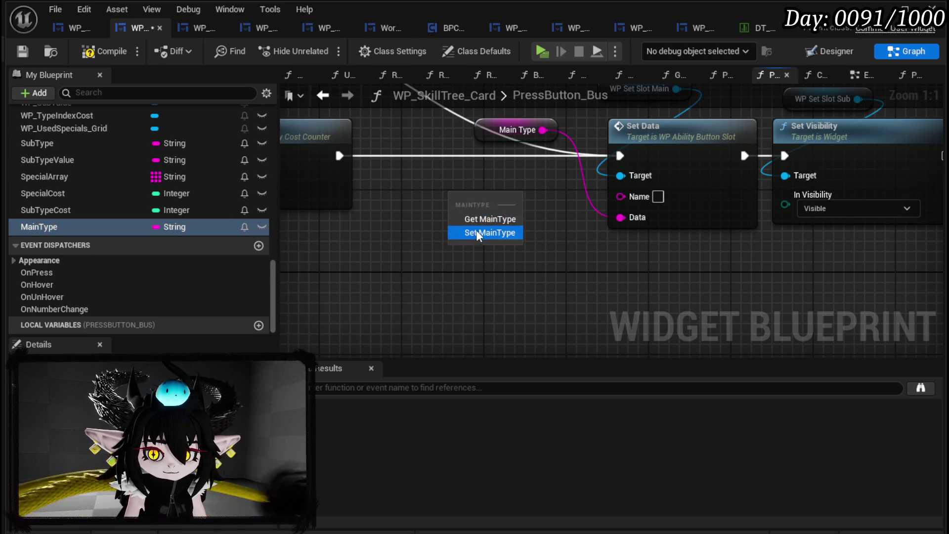
left_click(487, 231)
left_click_drag(619, 156, 457, 207)
mouse_move(493, 208)
left_mouse_down()
mouse_move(471, 147)
mouse_move(451, 147)
mouse_move(619, 155)
left_mouse_up()
left_click(544, 130)
key("Delete")
mouse_move(504, 166)
left_mouse_down()
mouse_move(573, 212)
mouse_move(621, 217)
left_mouse_up()
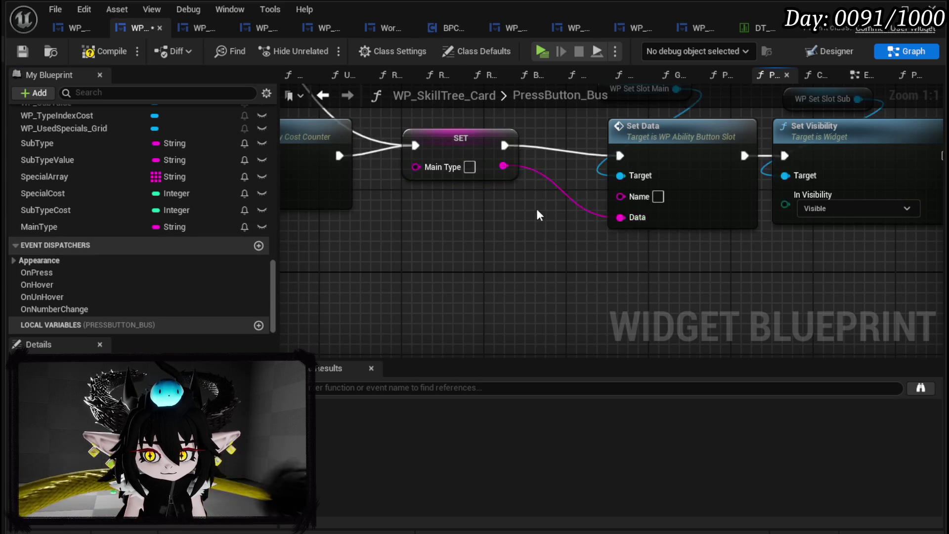
Step: Compile and save the blueprint, ending back on the PressButton_Bus graph
scroll(631, 191, "down", 3)
left_click(613, 186)
scroll(578, 193, "down", 1)
left_click_drag(578, 193, 764, 199)
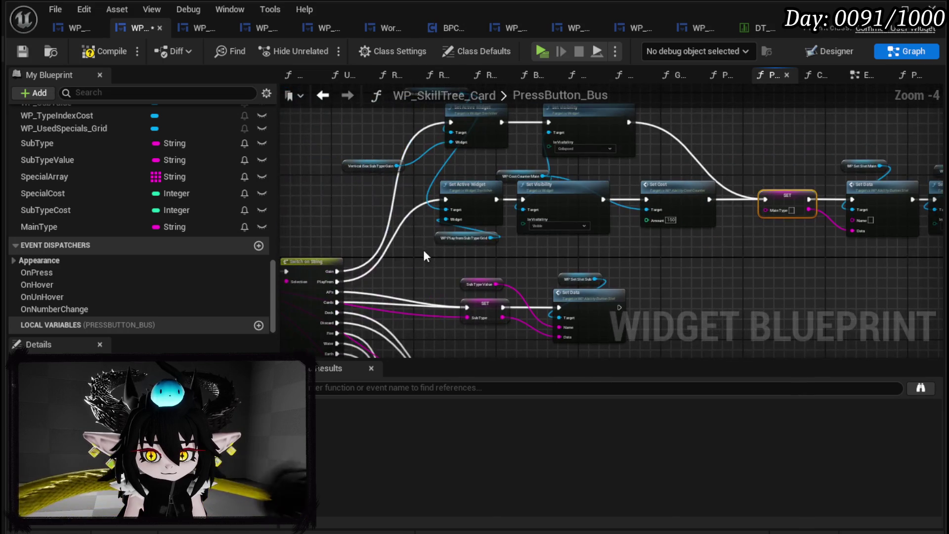
mouse_move(369, 281)
left_mouse_down()
mouse_move(505, 257)
mouse_move(687, 250)
mouse_move(791, 210)
mouse_move(811, 179)
left_mouse_up()
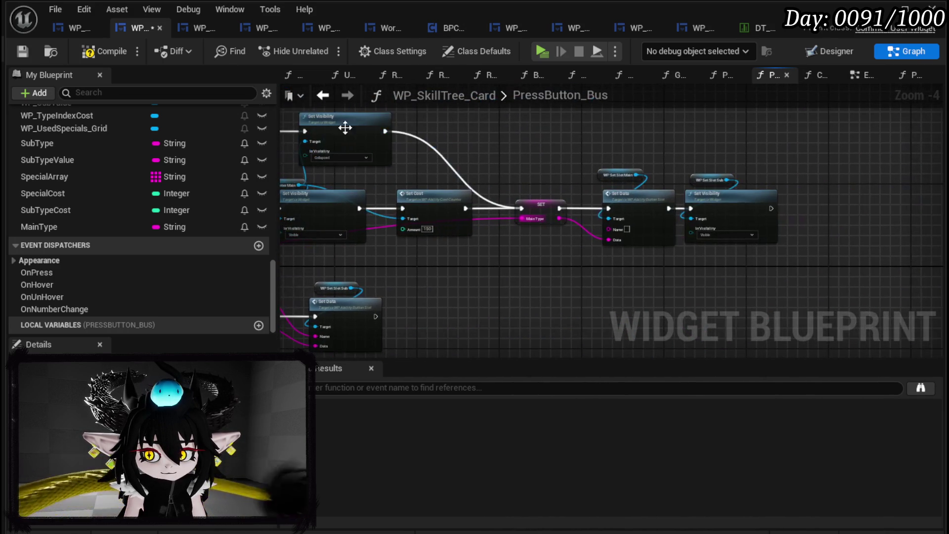
left_click(17, 47)
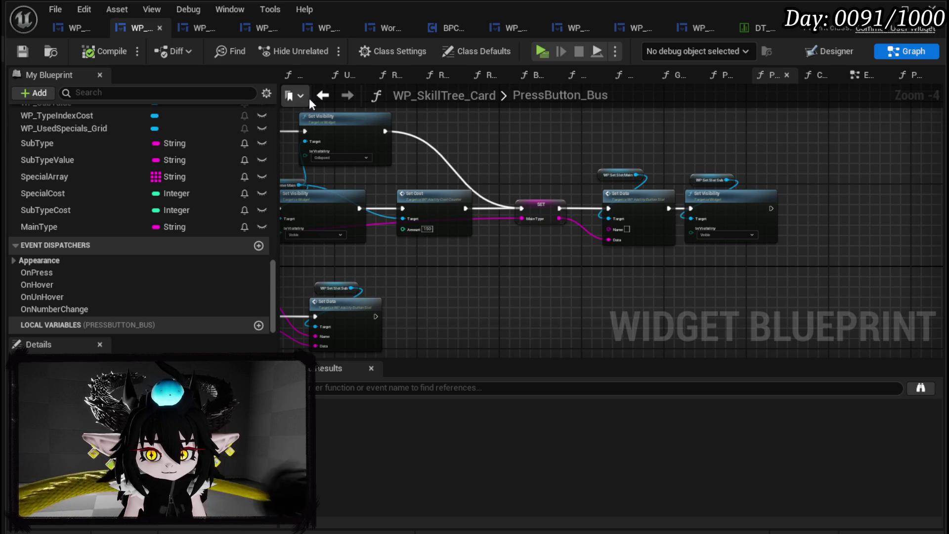
left_click(323, 96)
left_click(353, 102)
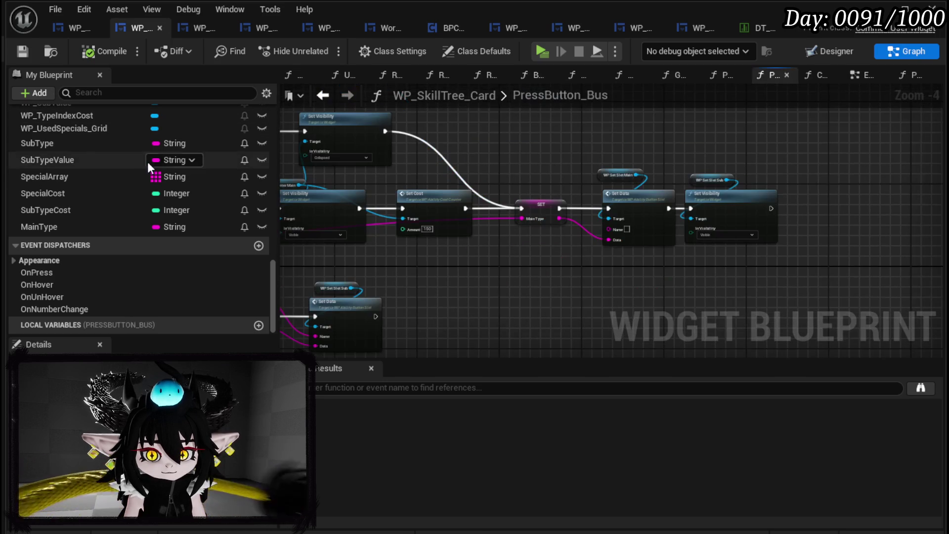
scroll(149, 158, "up", 10)
scroll(151, 156, "up", 5)
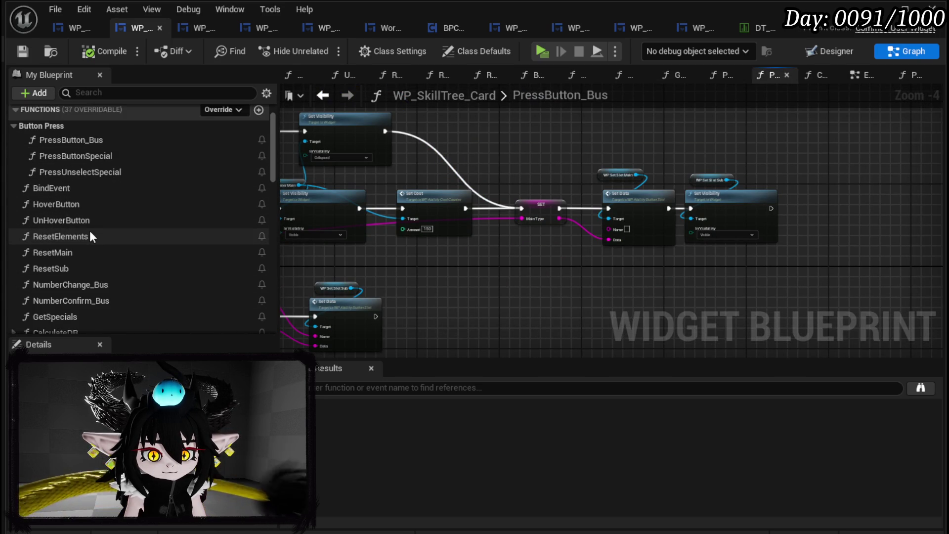
Step: In ResetSub, add a MainType getter feeding a Switch on String driven by ResetSub's execution
double_click(79, 269)
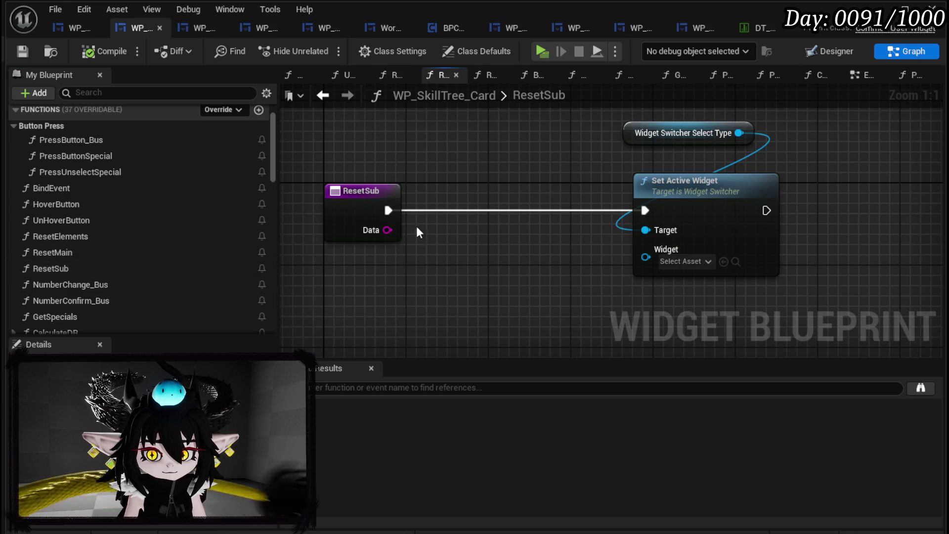
scroll(197, 221, "down", 15)
scroll(200, 212, "down", 5)
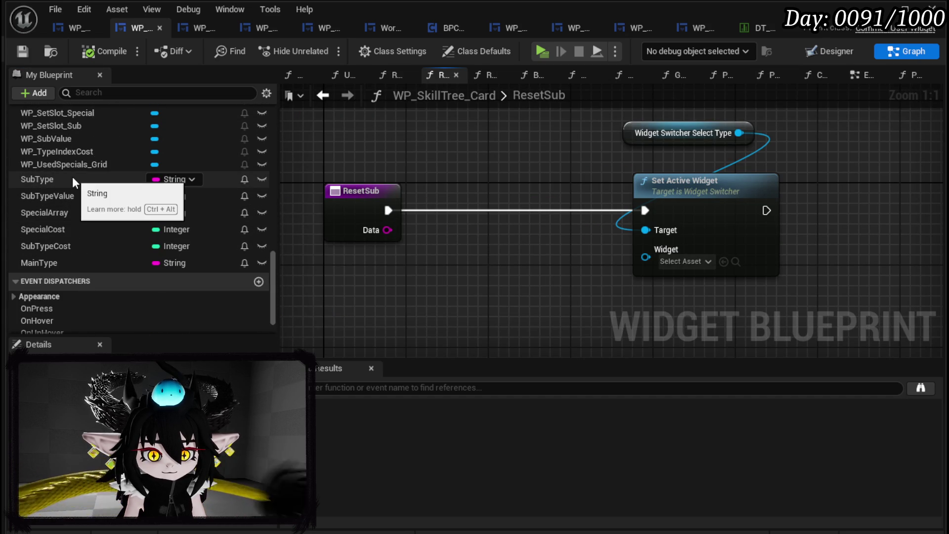
mouse_move(39, 263)
left_mouse_down()
mouse_move(275, 283)
mouse_move(337, 267)
left_mouse_up()
left_click(379, 290)
left_click_drag(393, 277, 461, 273)
type("Switch")
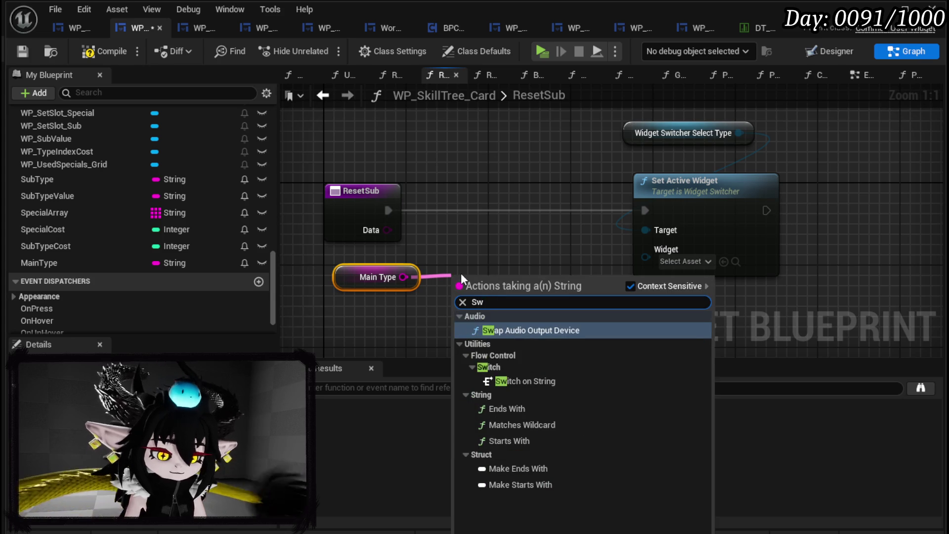
key("Return")
left_click_drag(489, 286, 481, 193)
left_click_drag(383, 210, 455, 211)
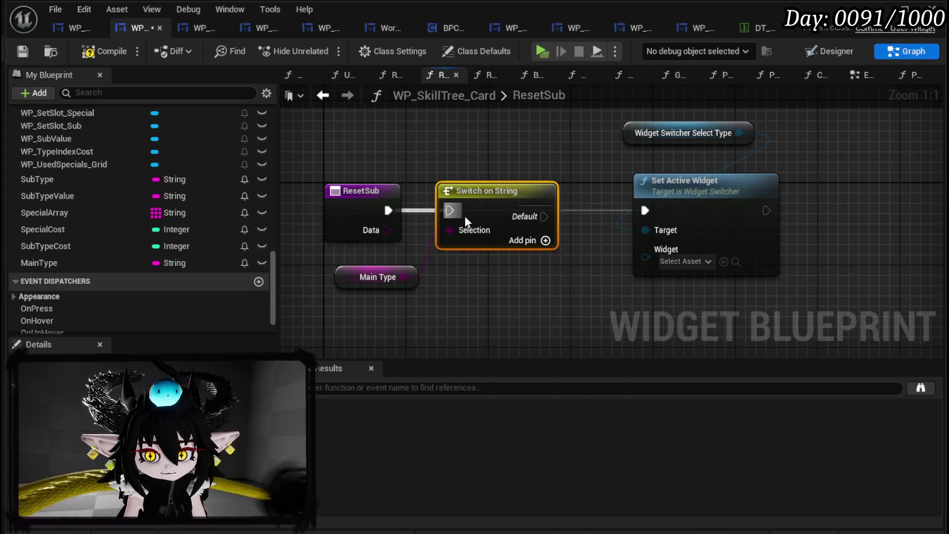
Step: Give the switch two cases named Gain and PlayFrom, then compile and save
left_click(546, 240)
left_click(546, 260)
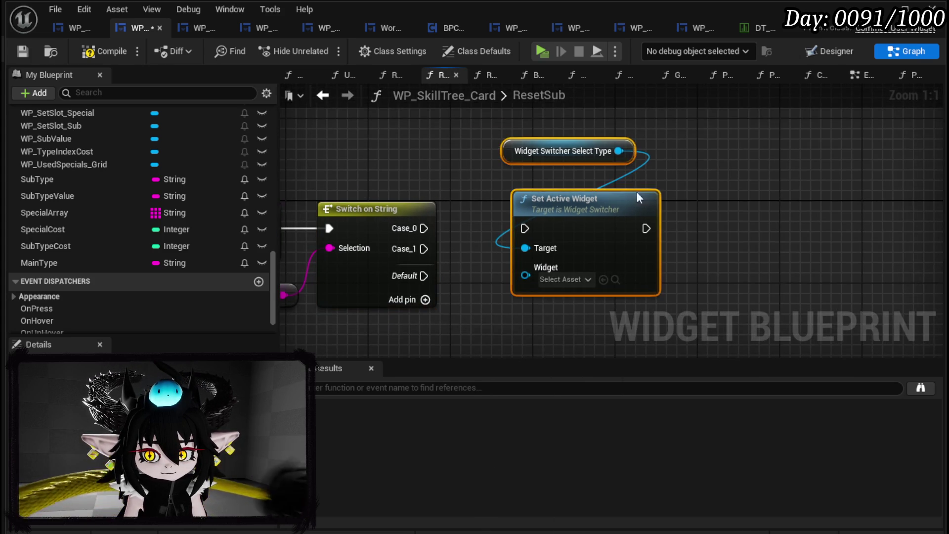
left_click_drag(660, 165, 783, 112)
left_click(404, 212)
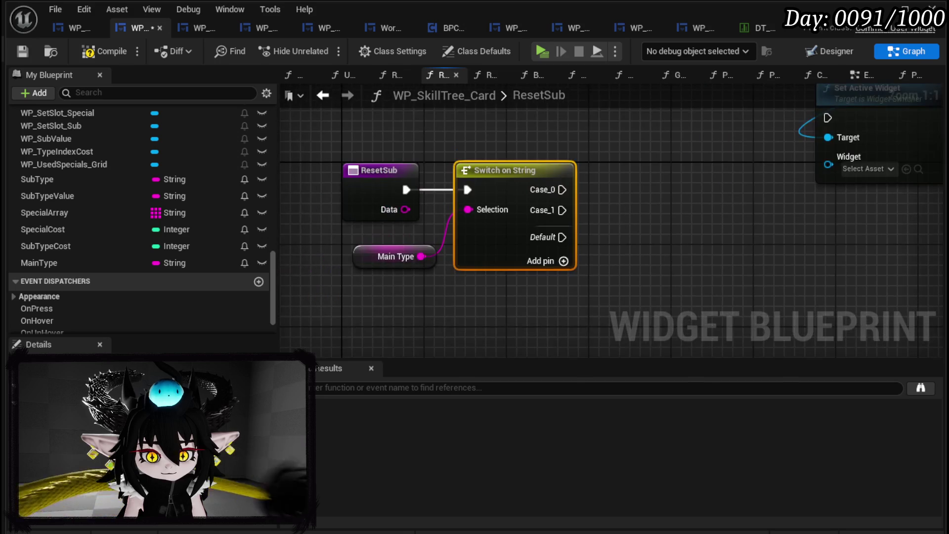
type("Gain")
key("Return")
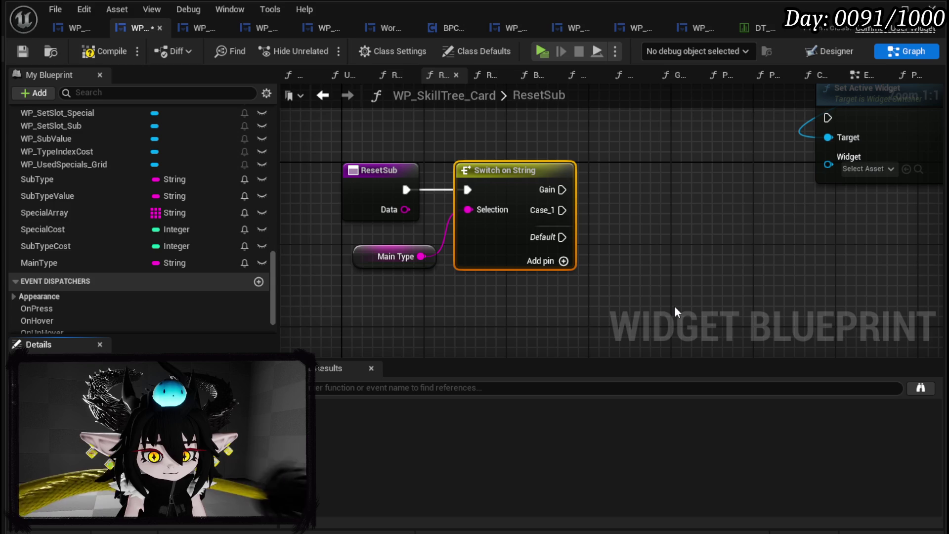
type("PlayFrom")
key("Return")
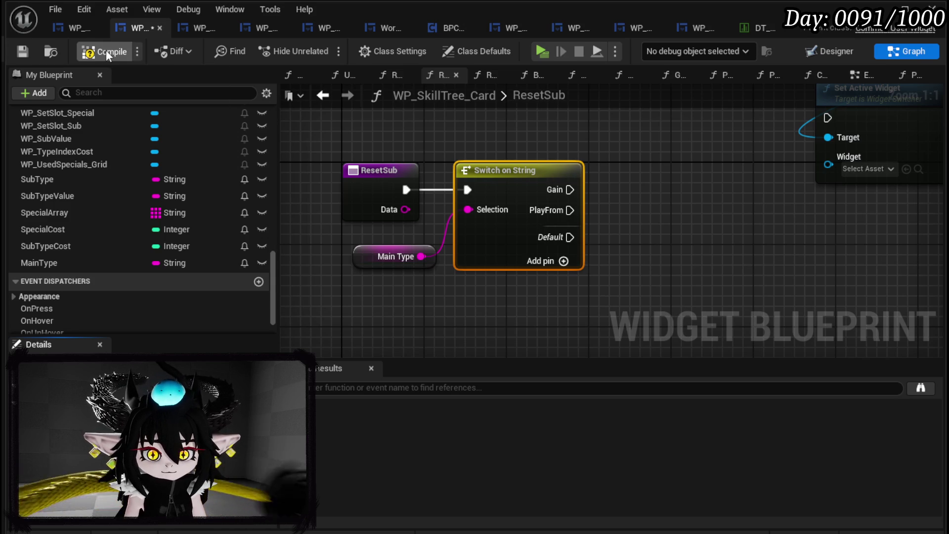
left_click(22, 52)
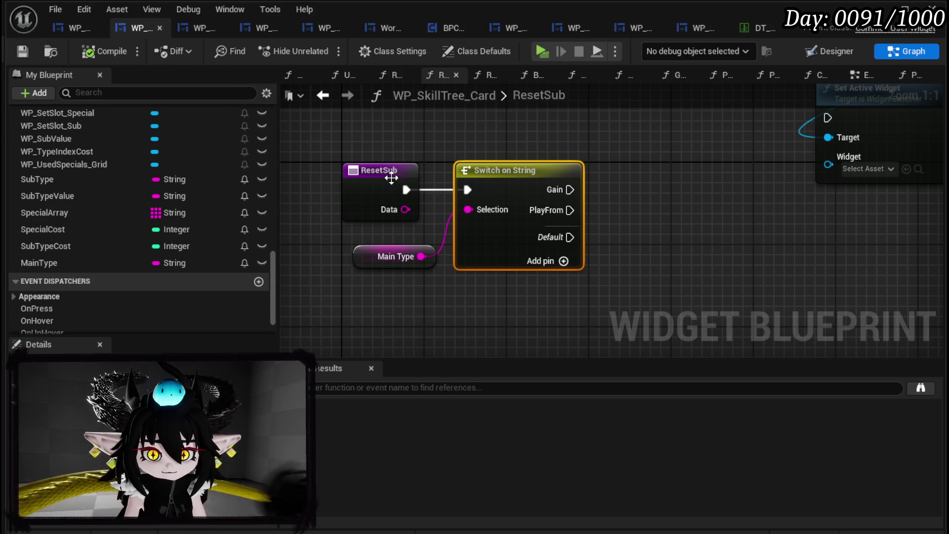
left_click(324, 97)
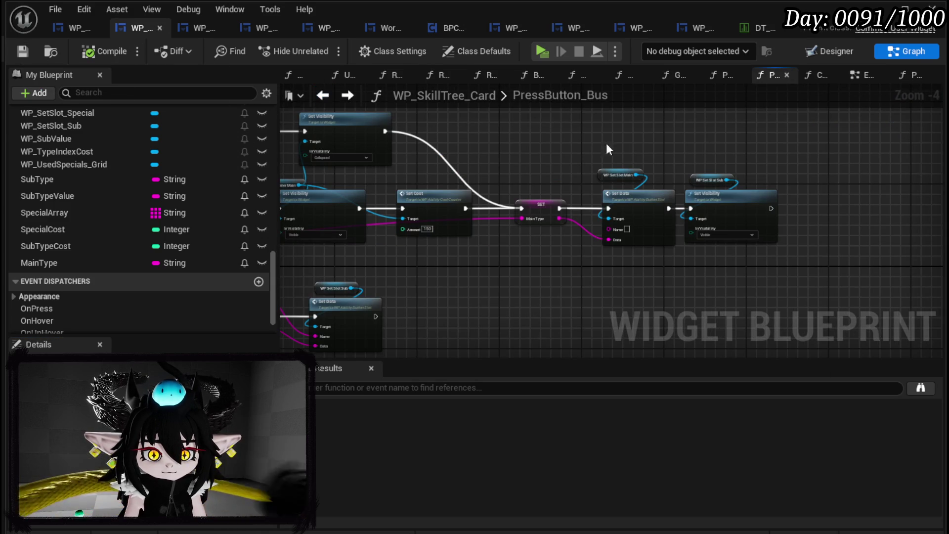
Step: Connect the Gain case to Set Active Widget and PlayFrom to a pasted copy of it
scroll(366, 245, "up", 3)
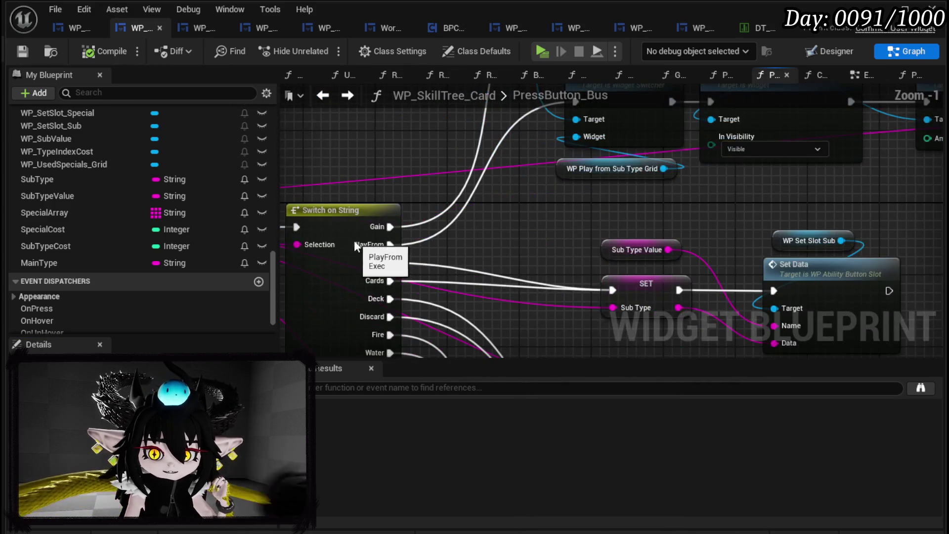
left_click(535, 74)
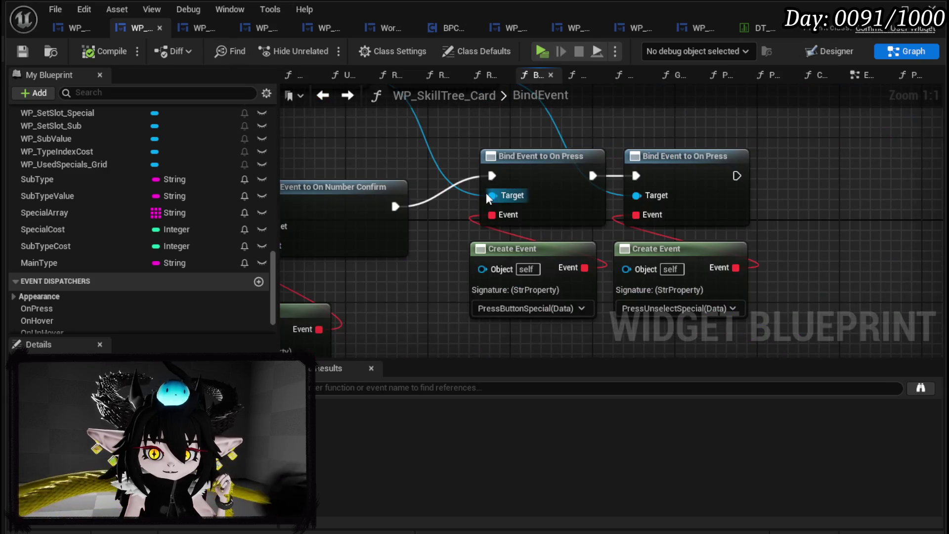
key("alt+Right")
key("alt+Right")
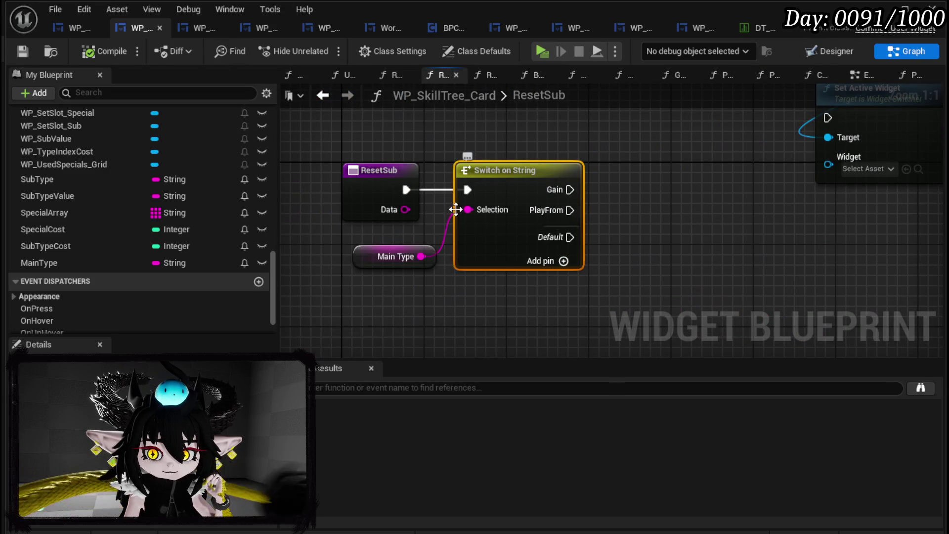
left_click_drag(400, 257, 661, 179)
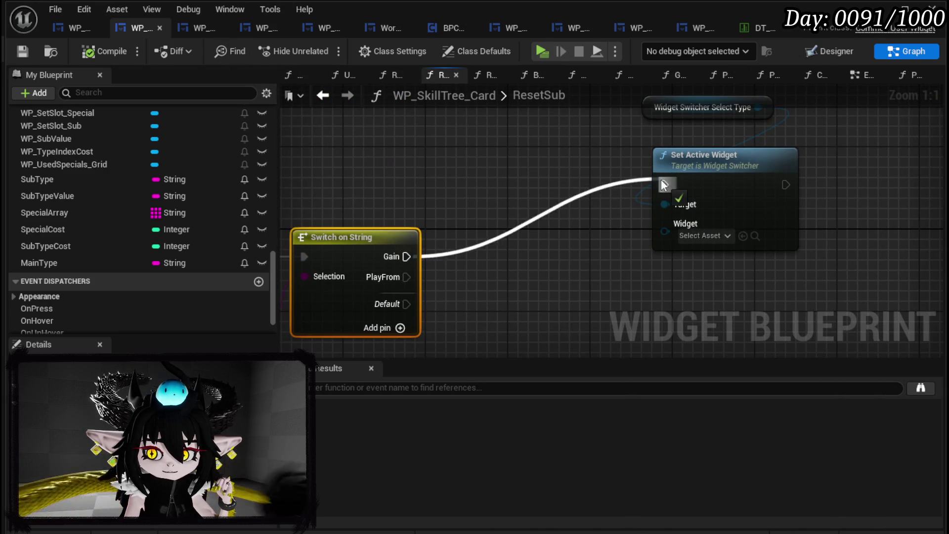
left_click_drag(514, 257, 692, 91)
key("ctrl+c")
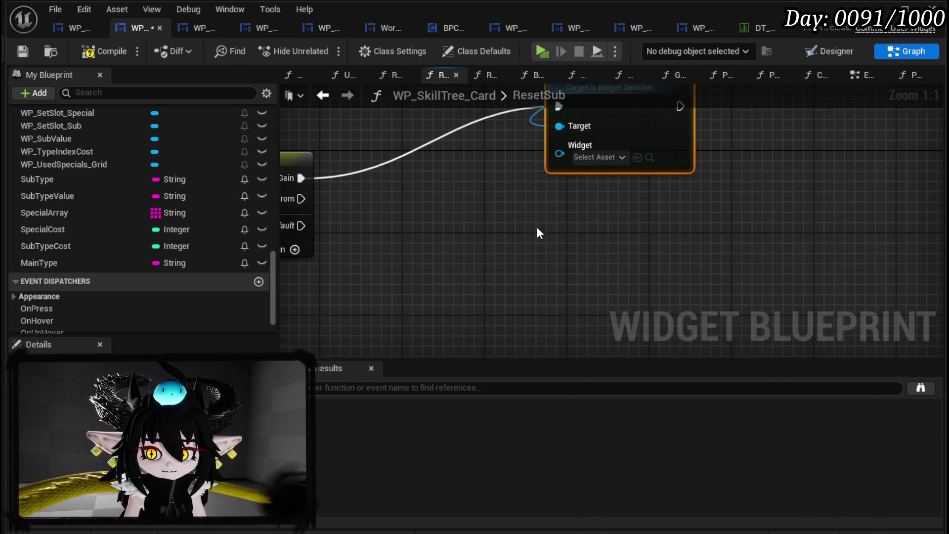
key("ctrl+v")
mouse_move(303, 199)
left_mouse_down()
mouse_move(519, 300)
mouse_move(519, 288)
left_mouse_up()
Step: Feed WP_GainSubTypeGrid and WP_PlayFromSubTypeGrid into the two Widget pins, then compile and save
scroll(85, 194, "up", 3)
scroll(103, 218, "up", 2)
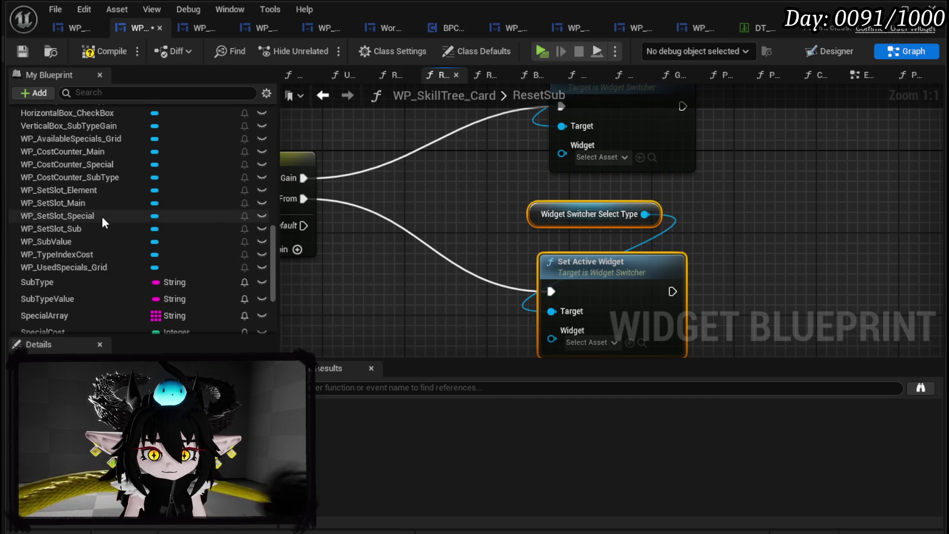
scroll(102, 218, "up", 4)
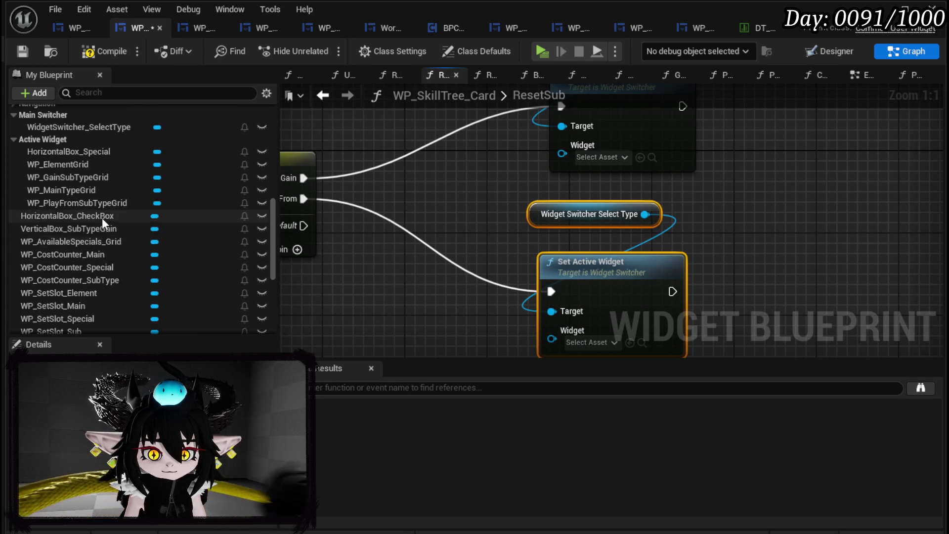
left_click_drag(78, 177, 591, 148)
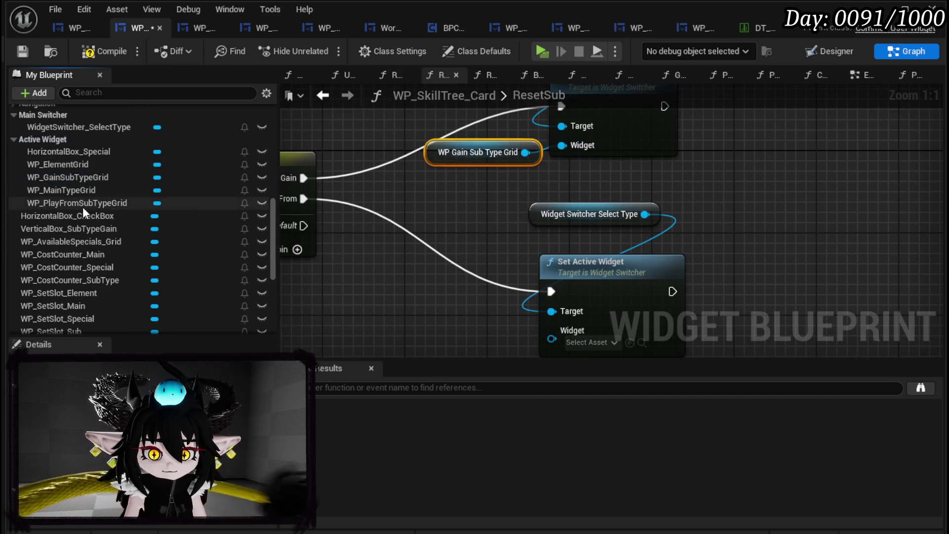
left_click_drag(82, 204, 550, 332)
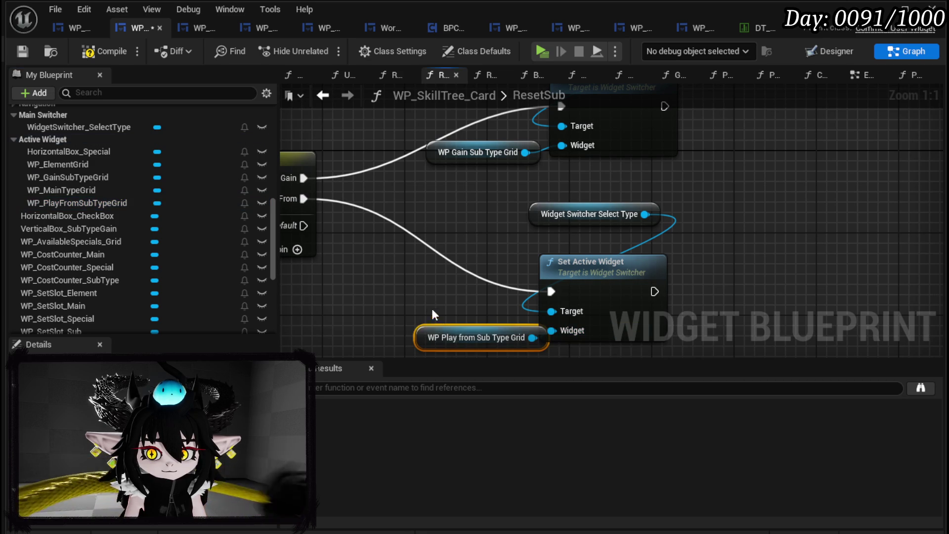
left_click(105, 52)
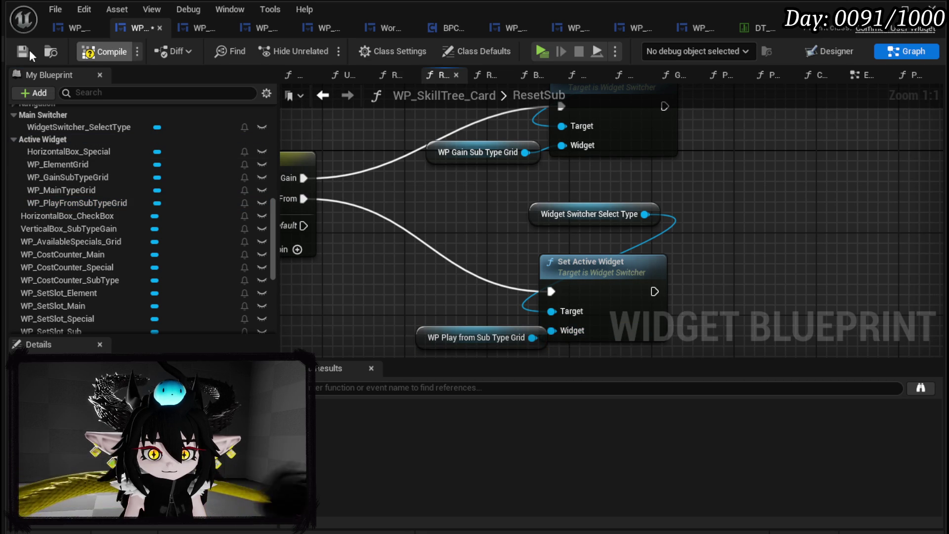
left_click(23, 51)
Step: Move the two grid getter nodes leftward and save the tidied blueprint
left_click_drag(473, 315, 453, 305)
left_click_drag(489, 133, 448, 134)
left_click(450, 175)
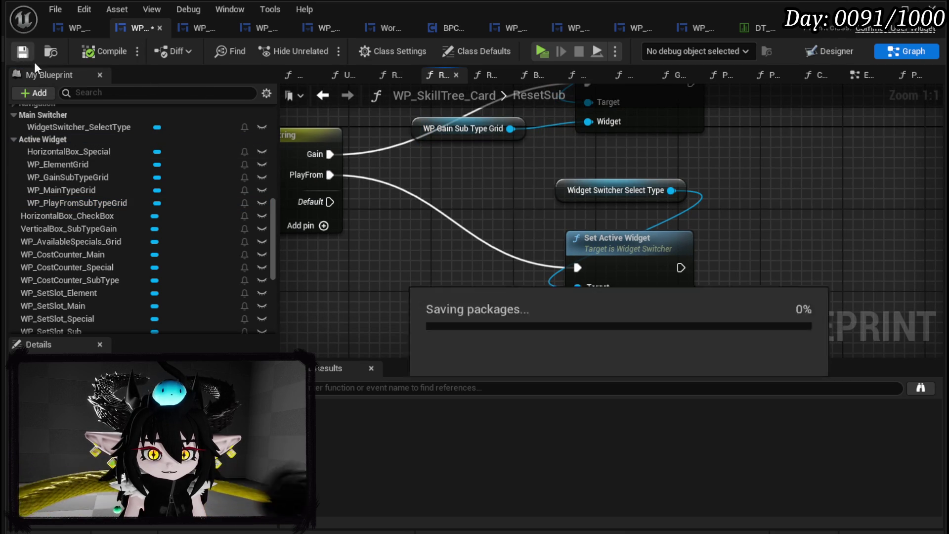
left_click(22, 52)
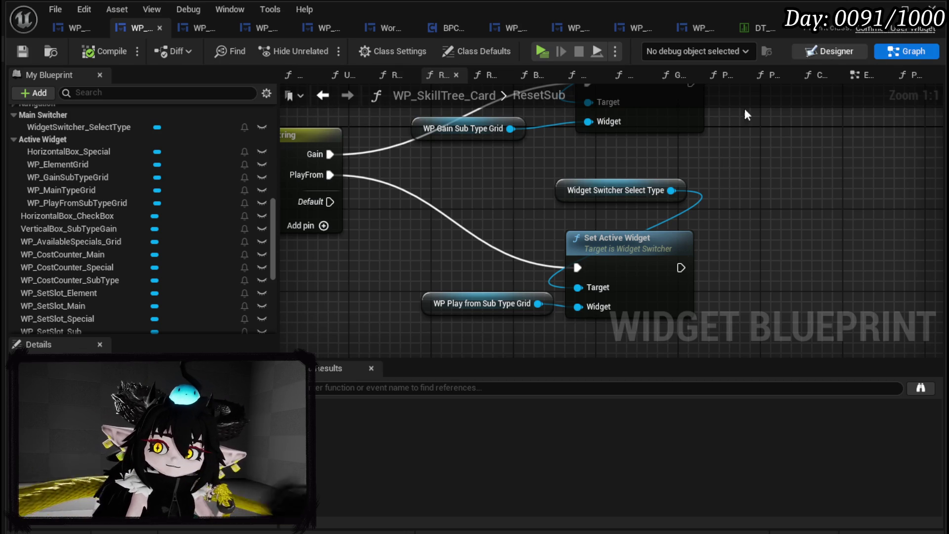
left_click(825, 52)
scroll(378, 135, "up", 4)
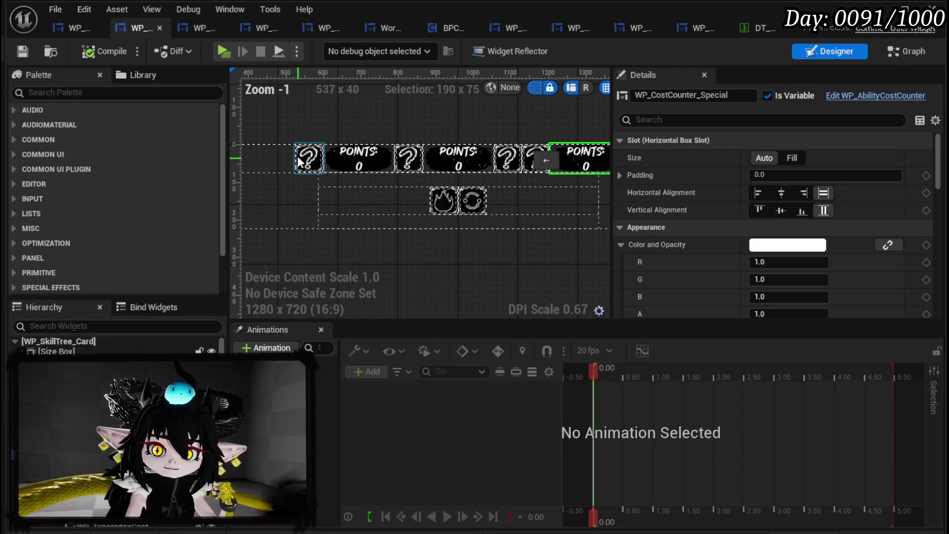
left_click(301, 160)
scroll(746, 272, "down", 15)
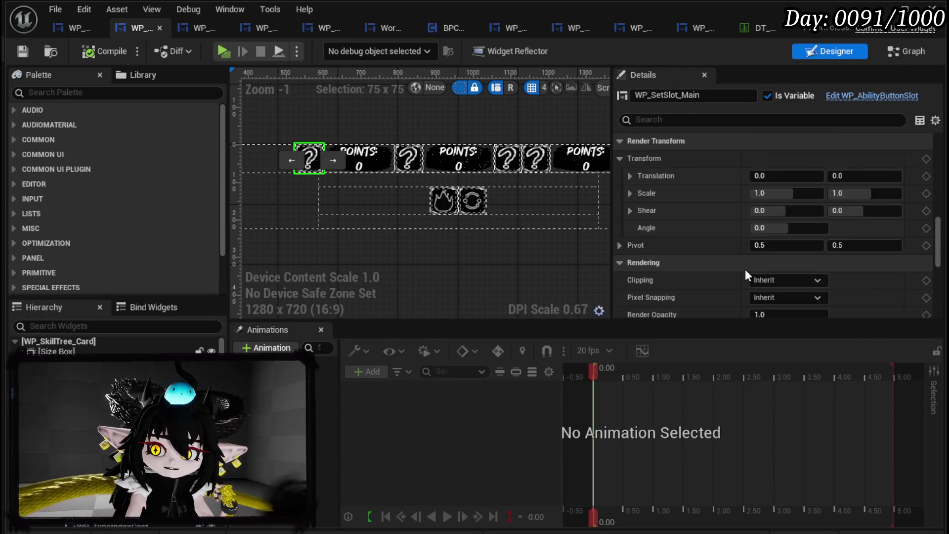
scroll(747, 275, "down", 5)
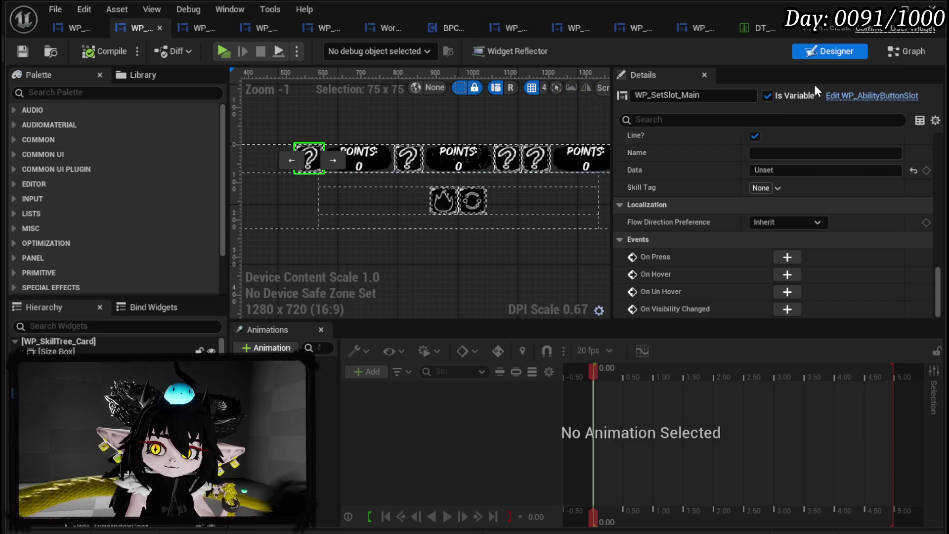
left_click(379, 153)
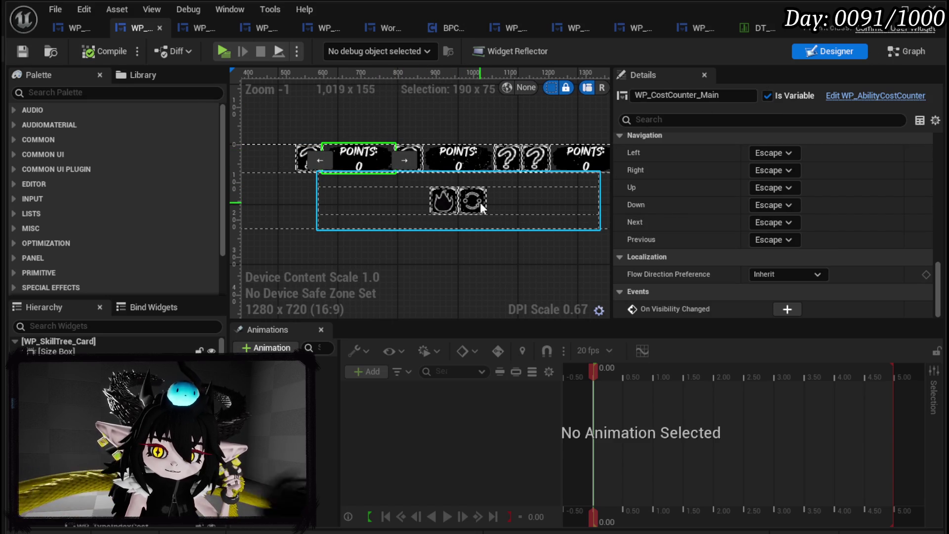
left_click(195, 28)
left_click(134, 28)
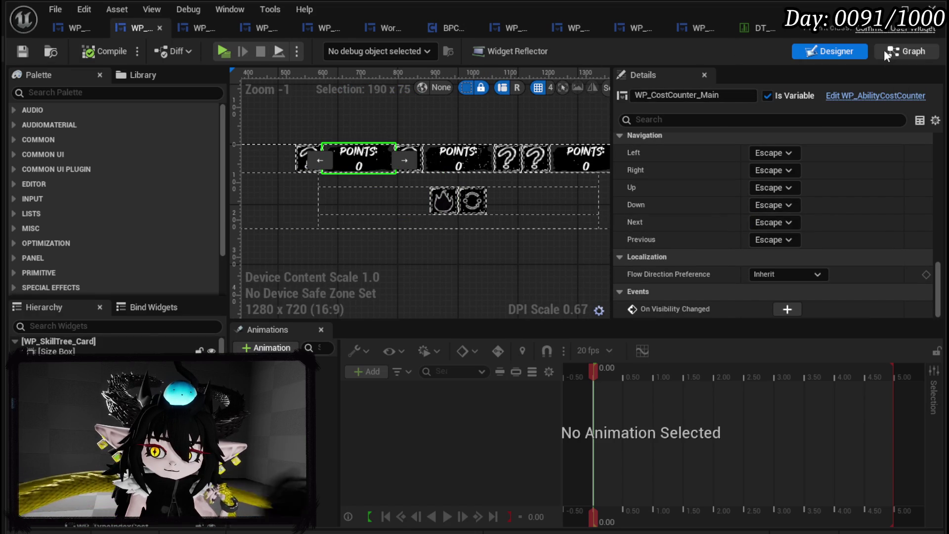
left_click(887, 49)
scroll(91, 195, "up", 10)
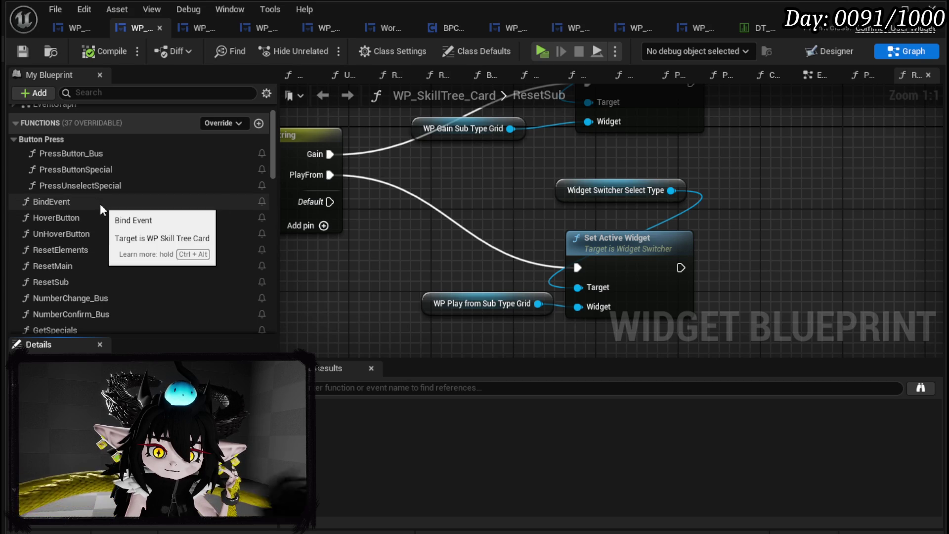
Step: Check the PlayAbilityFrom entry name in the EventGraph and the data table's row 54
left_click(809, 79)
scroll(485, 212, "up", 2)
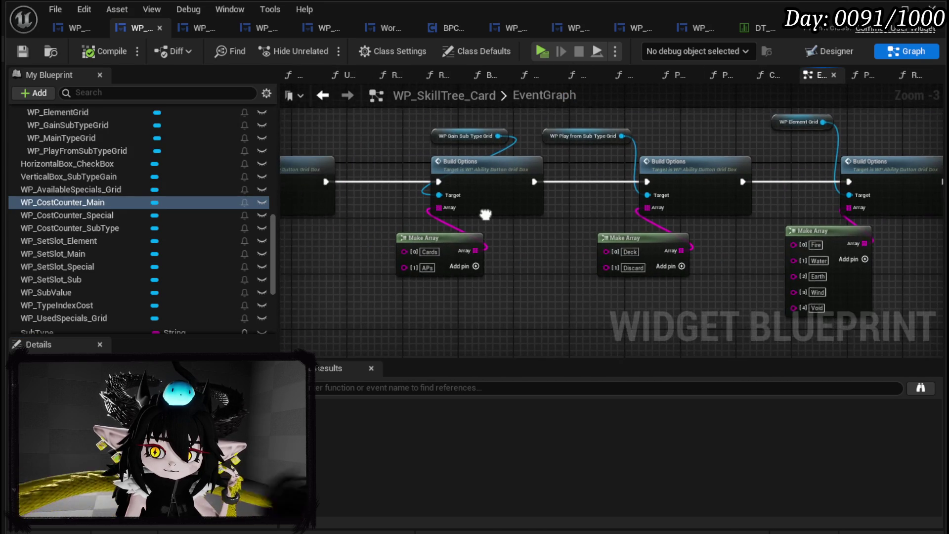
scroll(456, 269, "up", 1)
left_click(455, 268)
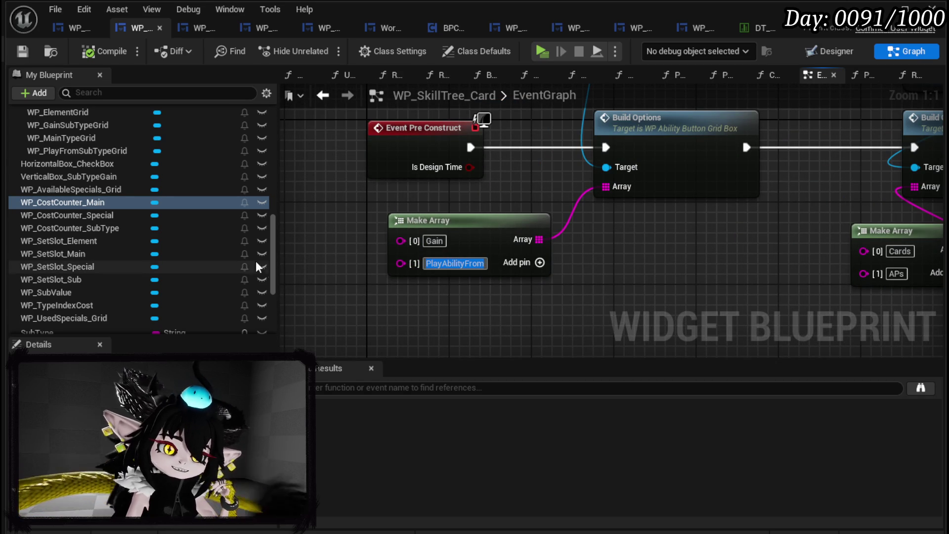
left_click(753, 28)
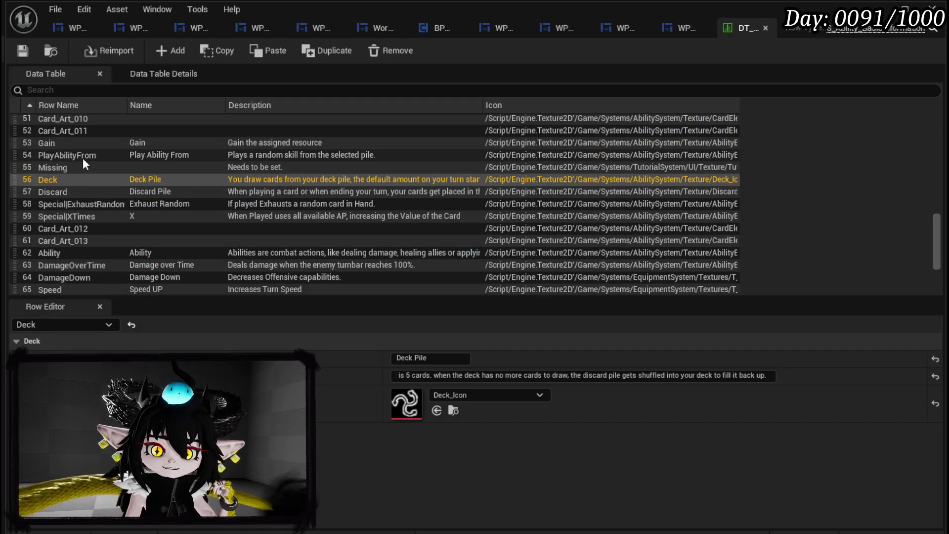
double_click(83, 158)
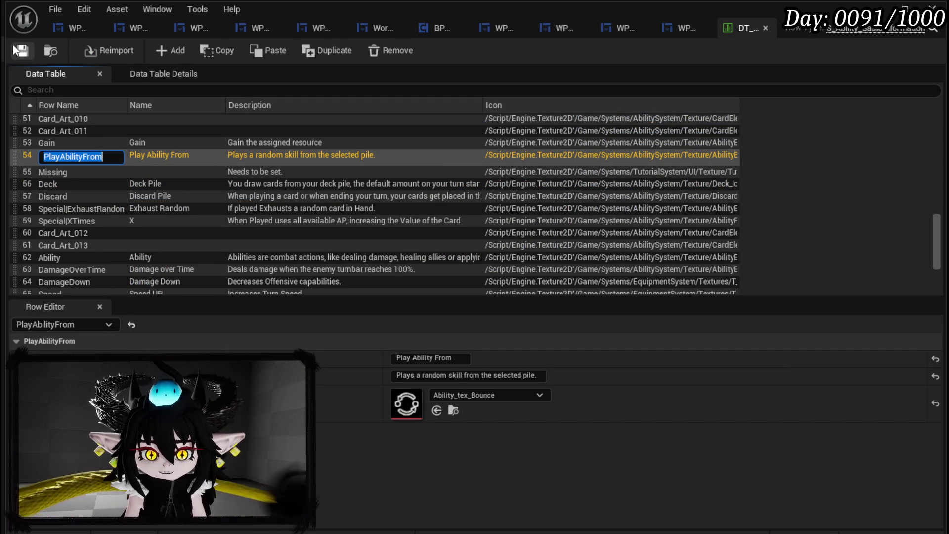
key("Return")
left_click(130, 28)
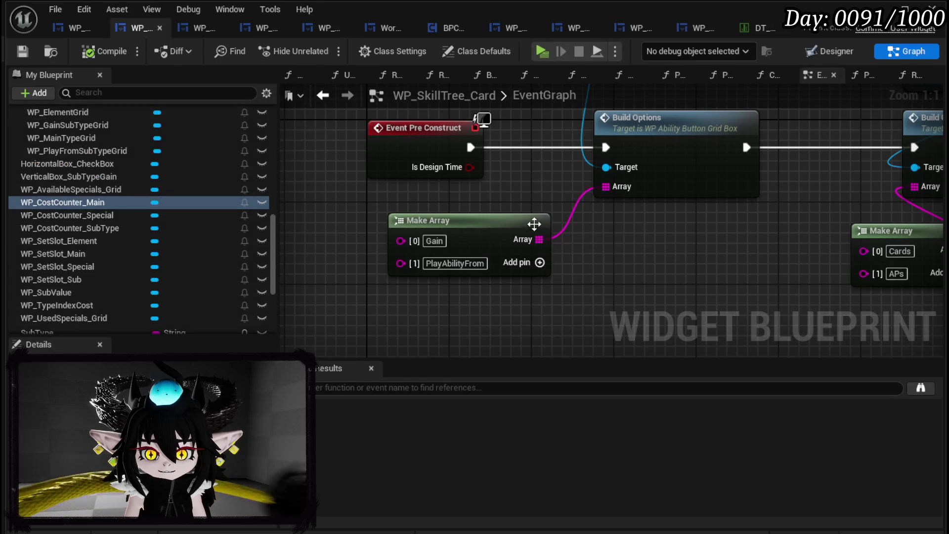
Step: In PressButton_Bus, wire the PlayAbilityFrom case into the grid's Set Active Widget
scroll(141, 241, "up", 5)
scroll(141, 236, "up", 5)
double_click(81, 126)
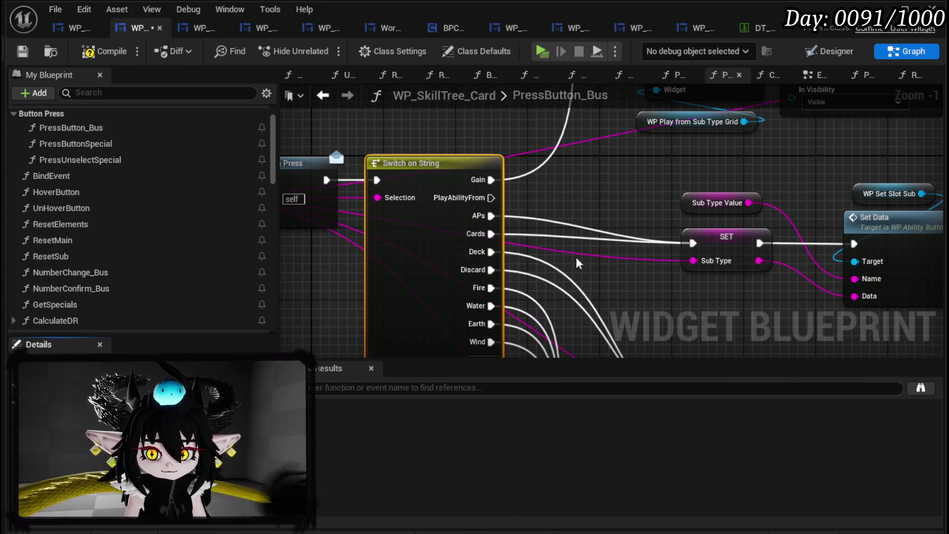
mouse_move(566, 248)
left_mouse_down()
mouse_move(303, 260)
mouse_move(479, 185)
mouse_move(352, 206)
mouse_move(338, 253)
mouse_move(446, 148)
left_mouse_up()
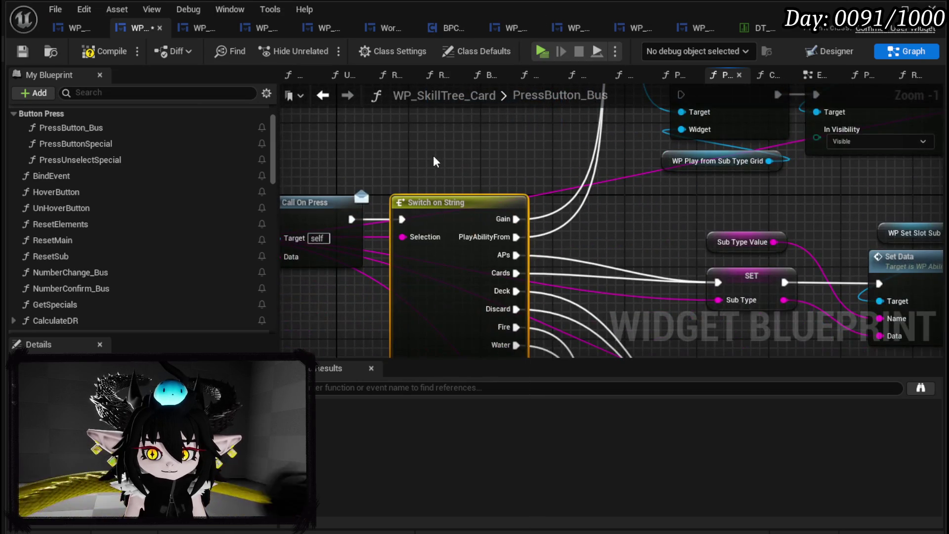
Step: Save the blueprint and open the ResetSub function graph
left_click(23, 51)
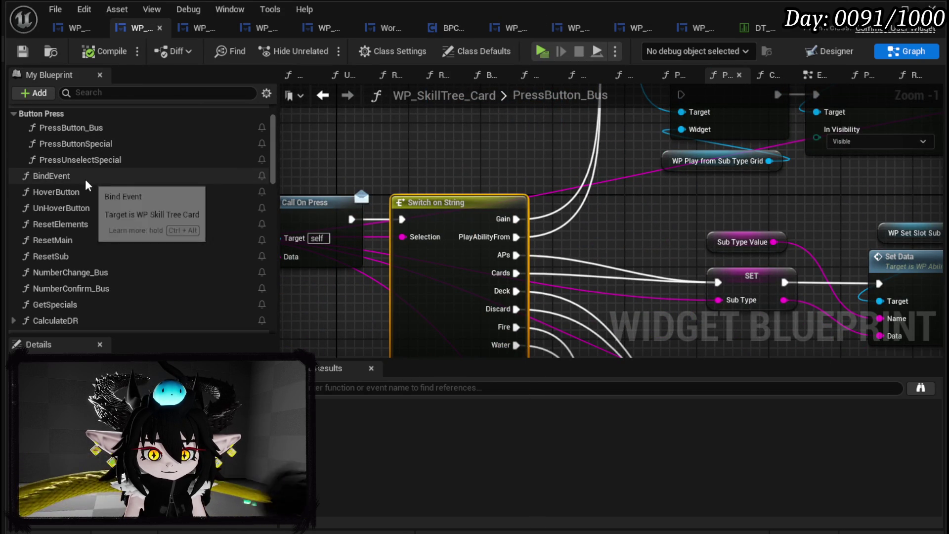
scroll(99, 208, "down", 2)
double_click(90, 233)
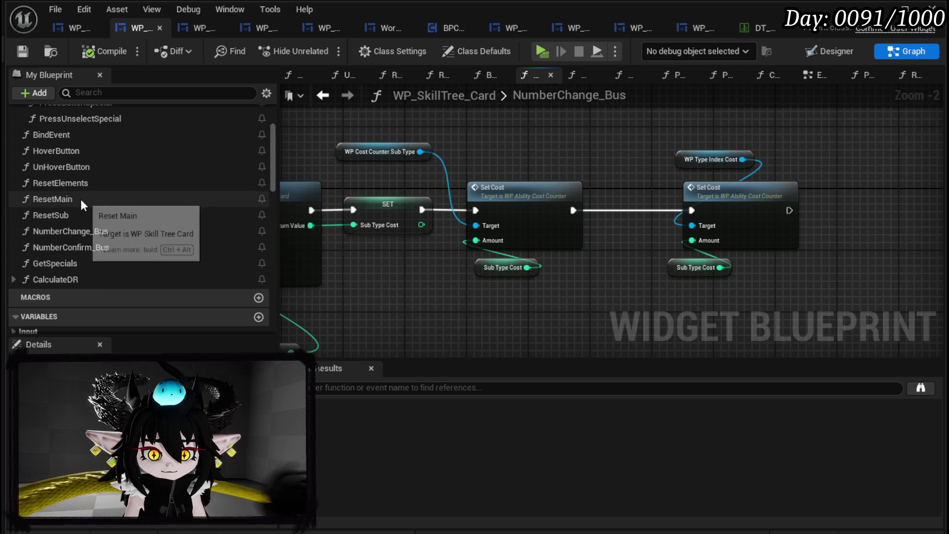
scroll(83, 180, "up", 1)
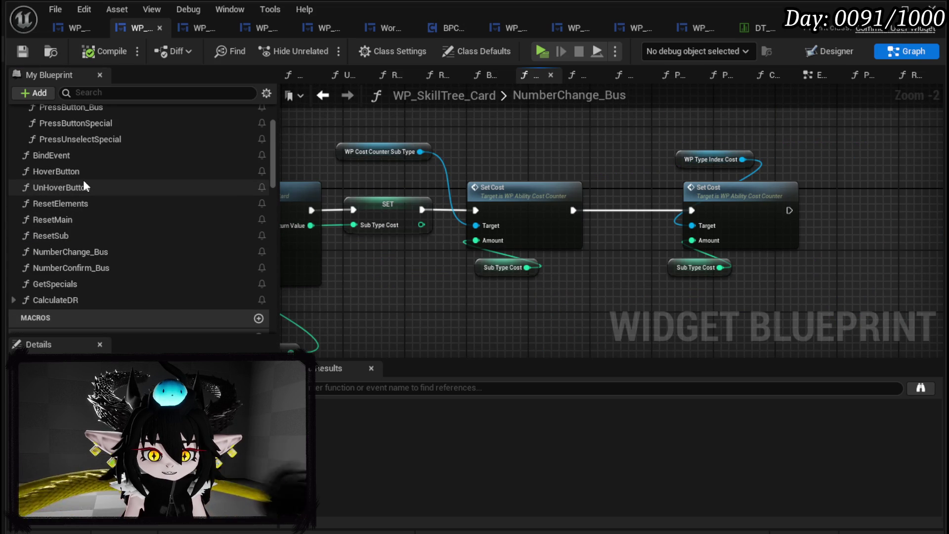
double_click(67, 221)
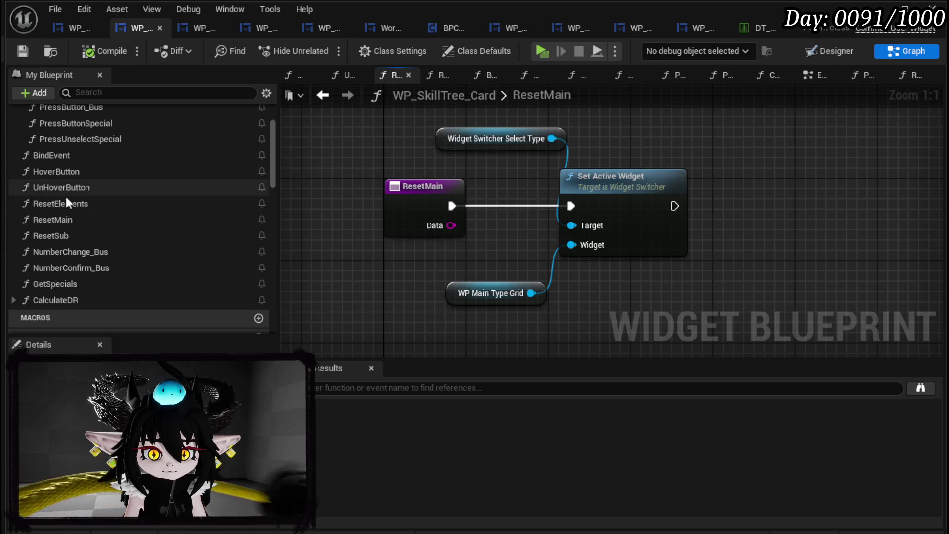
double_click(58, 238)
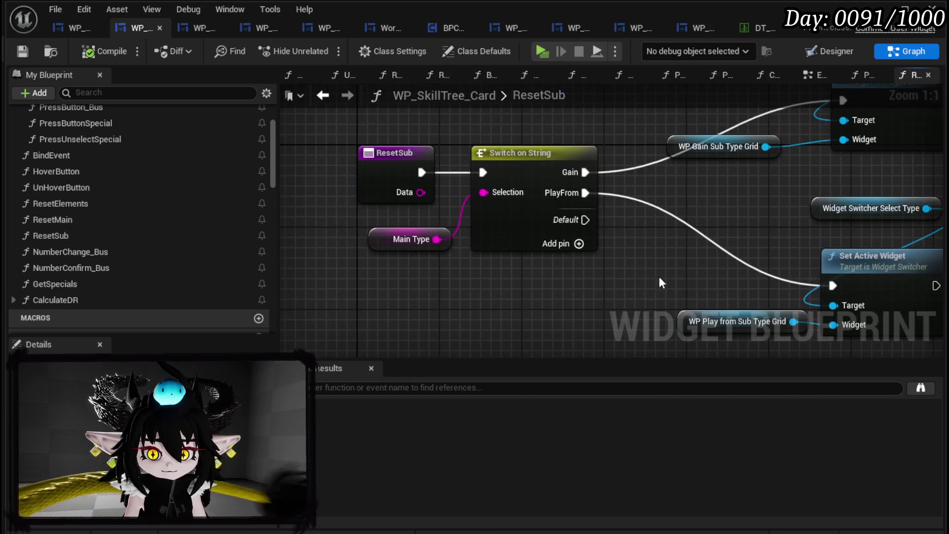
Step: Wire the switch's PlayAbilityFrom case to the Play From Set Active Widget and compile
left_click(523, 212)
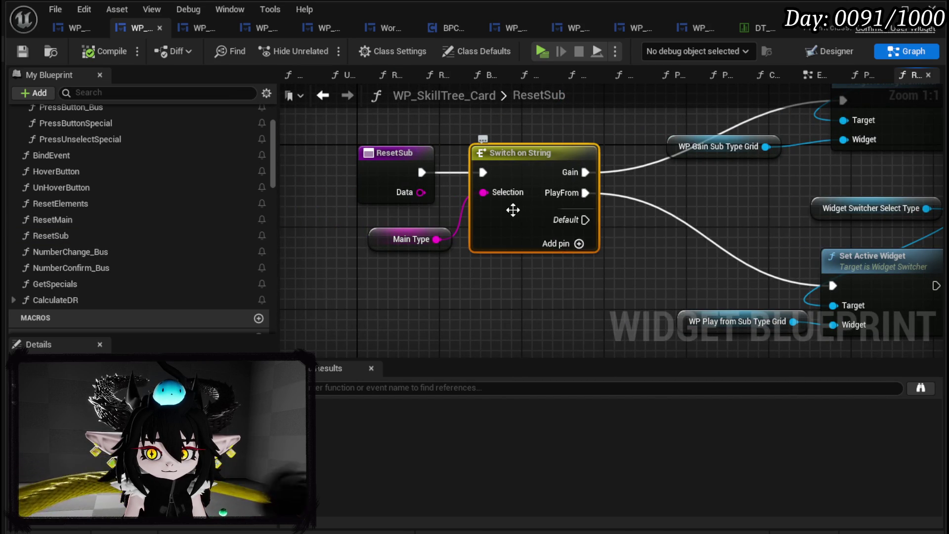
left_click(554, 306)
mouse_move(450, 179)
left_mouse_down()
mouse_move(660, 281)
mouse_move(678, 272)
left_mouse_up()
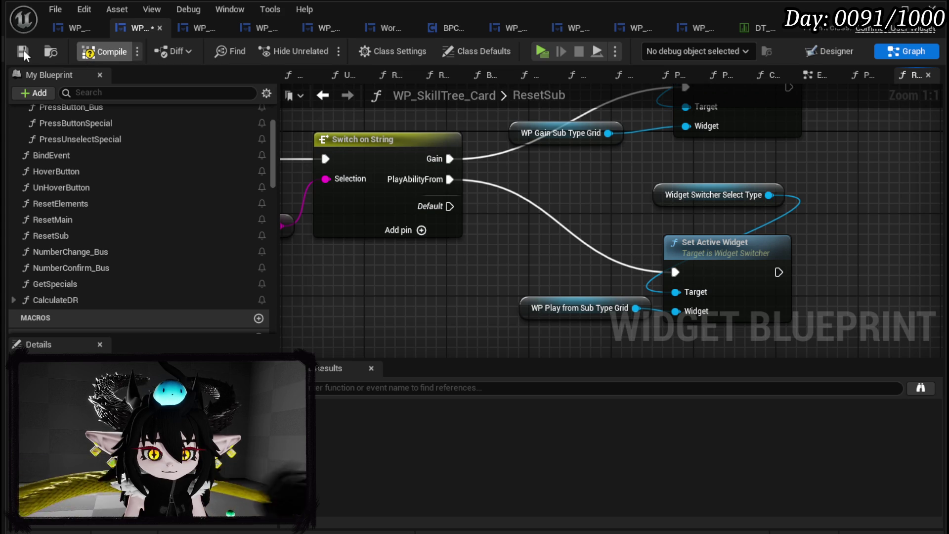
left_click(23, 52)
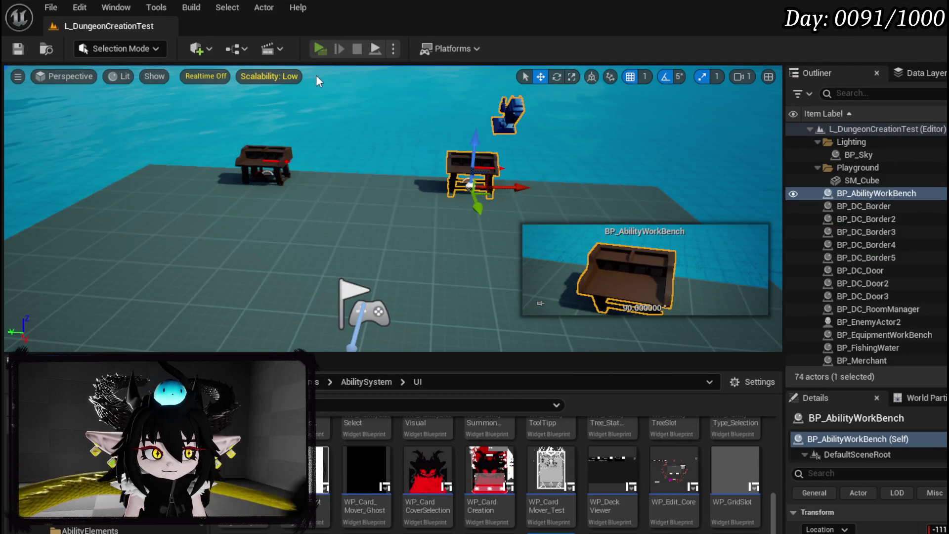
key("alt+p")
key("e")
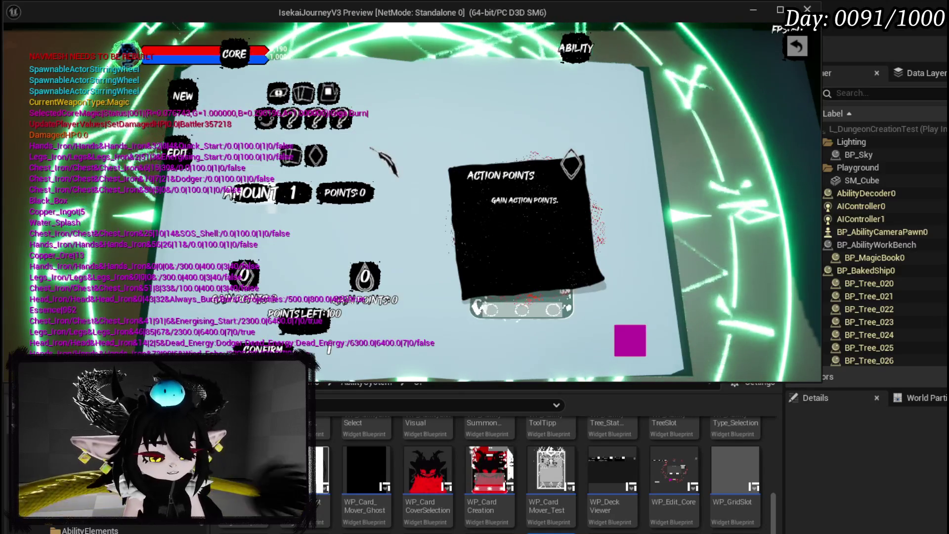
key("Escape")
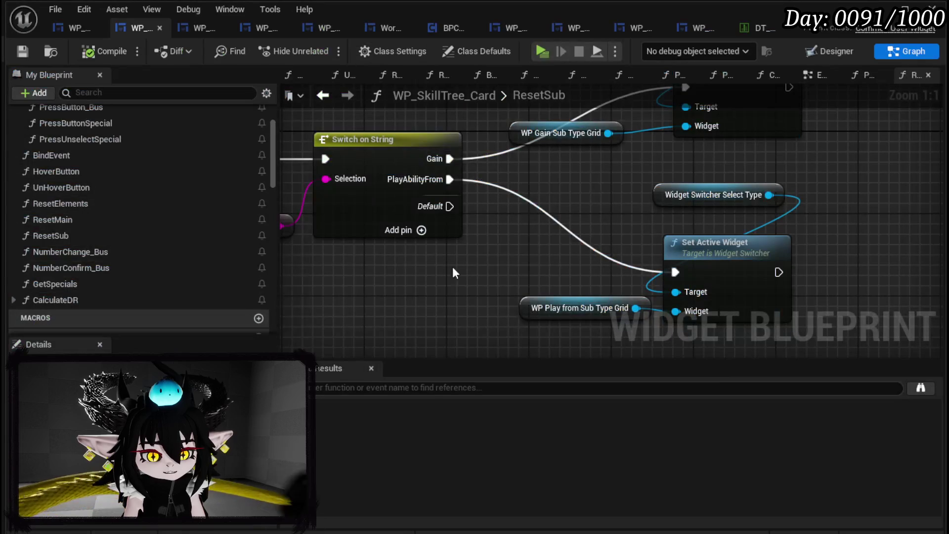
scroll(112, 192, "up", 3)
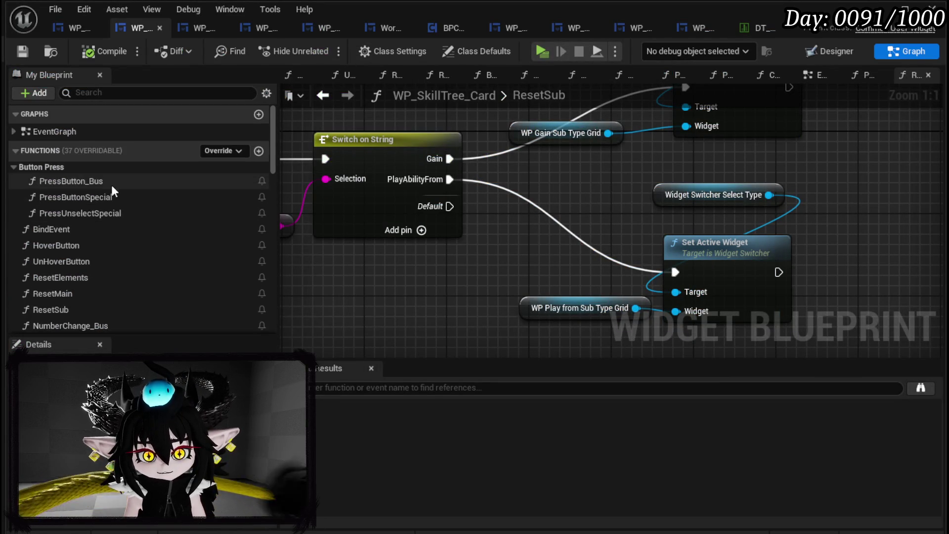
double_click(104, 182)
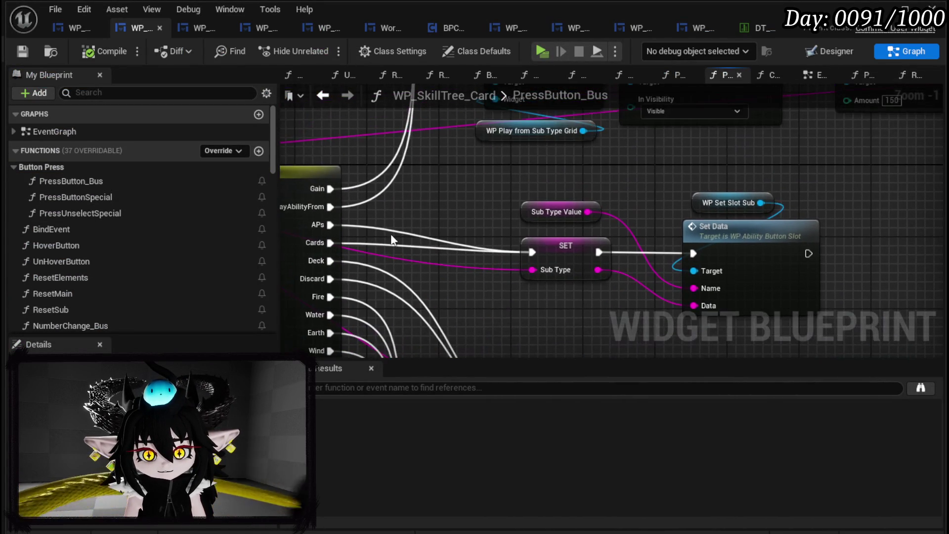
scroll(662, 215, "down", 2)
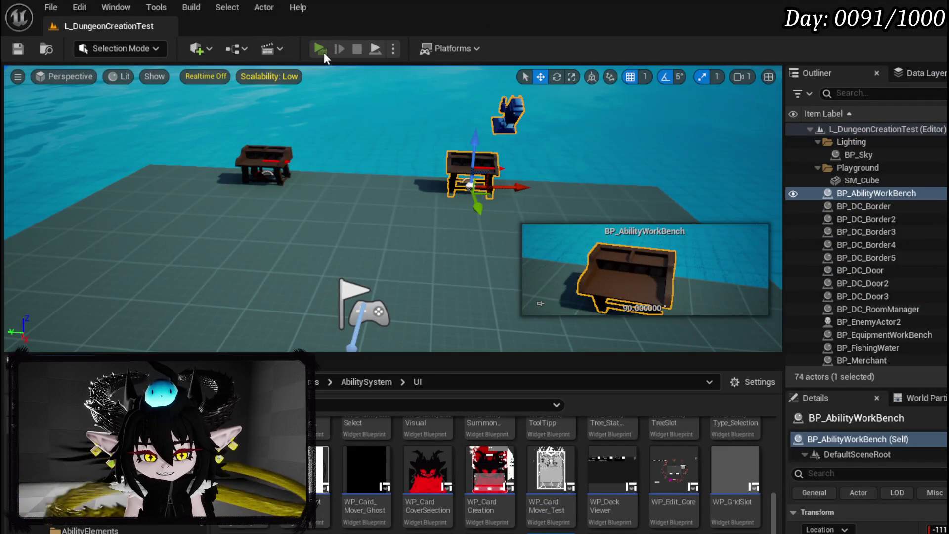
left_click(320, 49)
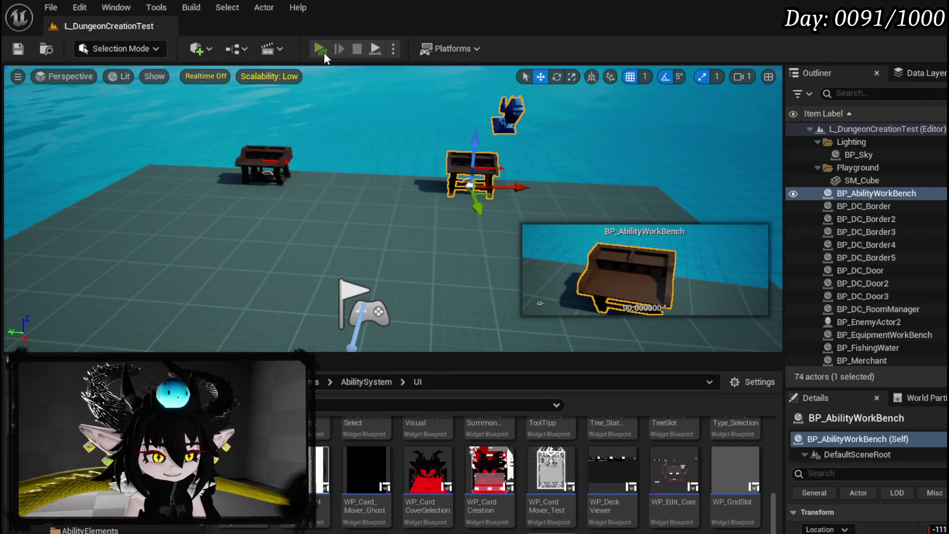
key("e")
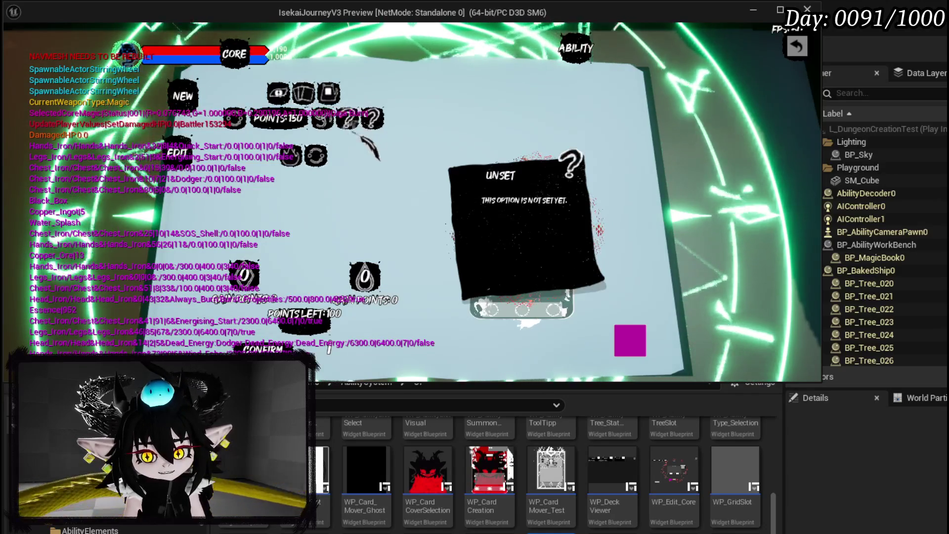
key("Escape")
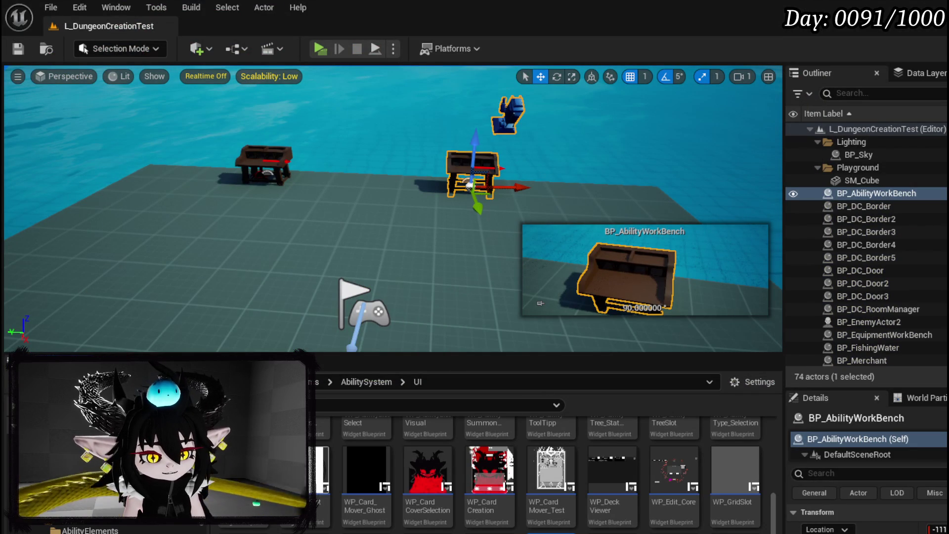
key("alt+Tab")
scroll(594, 233, "up", 4)
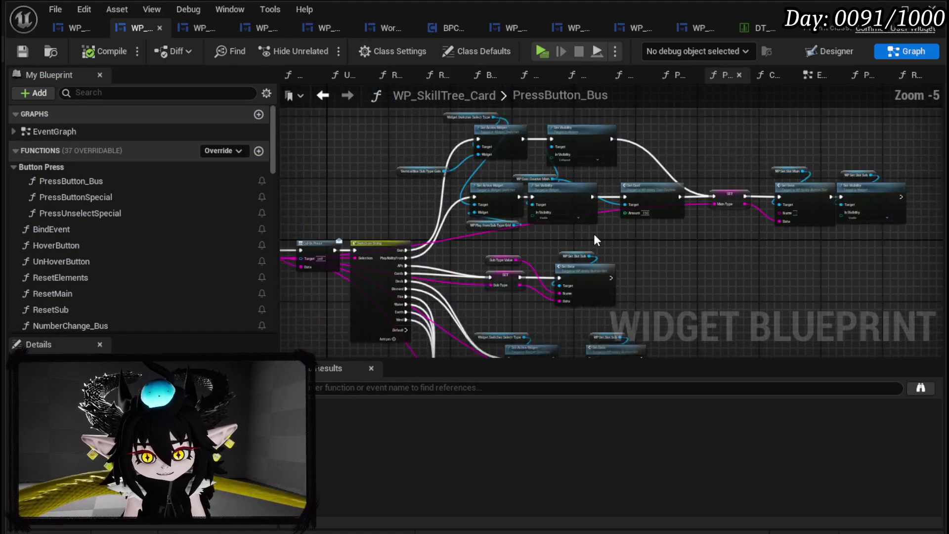
Step: Delete the WP Set Slot Element getter and plug WP Element Grid into Set Active Widget
mouse_move(523, 218)
left_mouse_down()
mouse_move(551, 152)
mouse_move(426, 198)
mouse_move(303, 102)
mouse_move(316, 93)
left_mouse_up()
scroll(551, 153, "down", 1)
left_click_drag(395, 311, 505, 341)
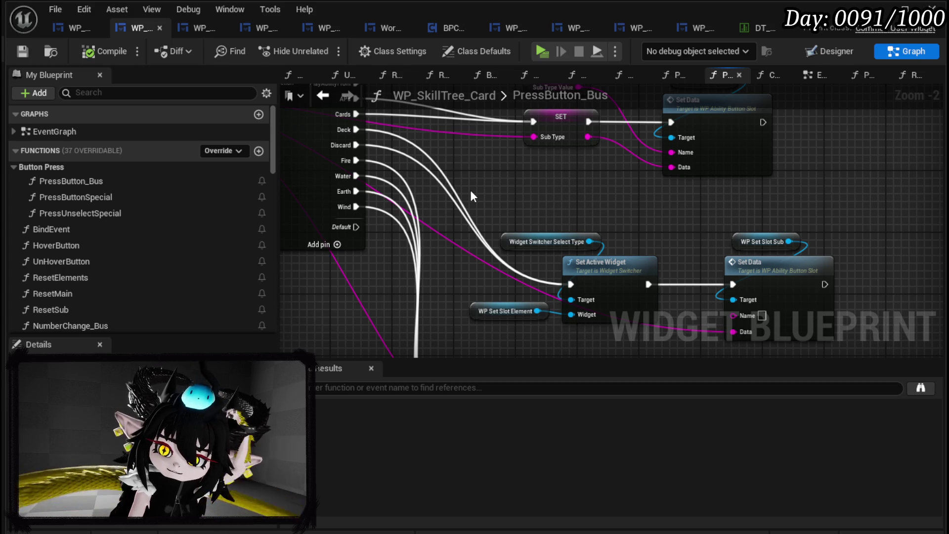
left_click_drag(472, 193, 381, 177)
mouse_move(513, 287)
left_mouse_down()
mouse_move(522, 298)
mouse_move(684, 325)
left_mouse_up()
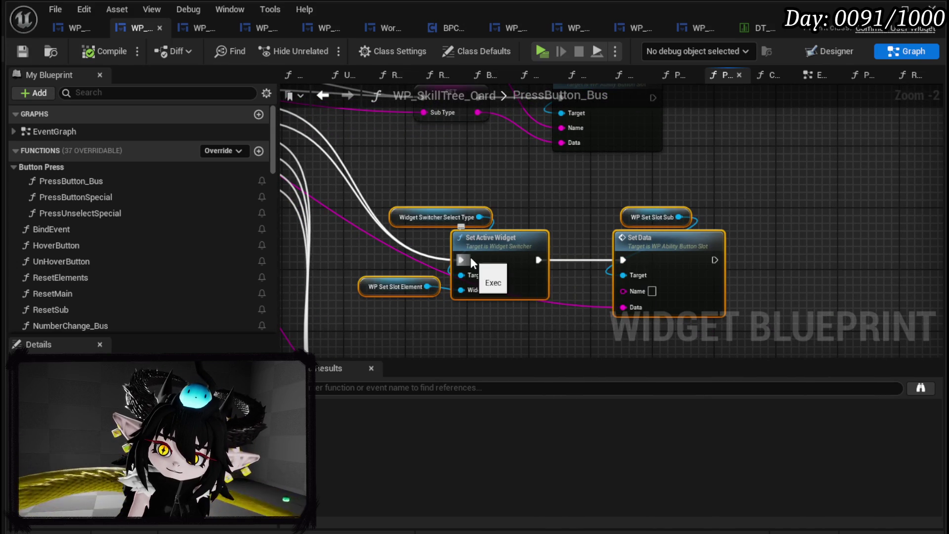
left_click_drag(492, 256, 512, 254)
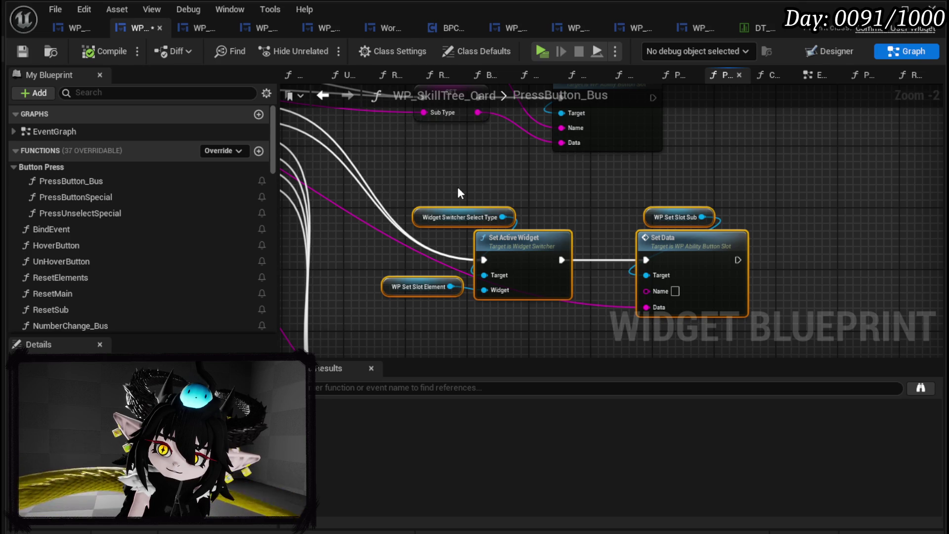
left_click(418, 288)
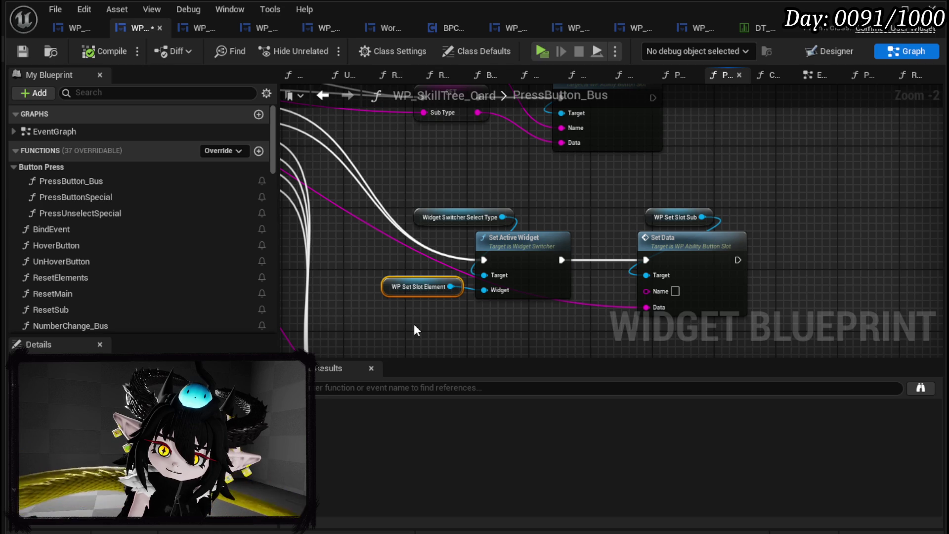
key("Delete")
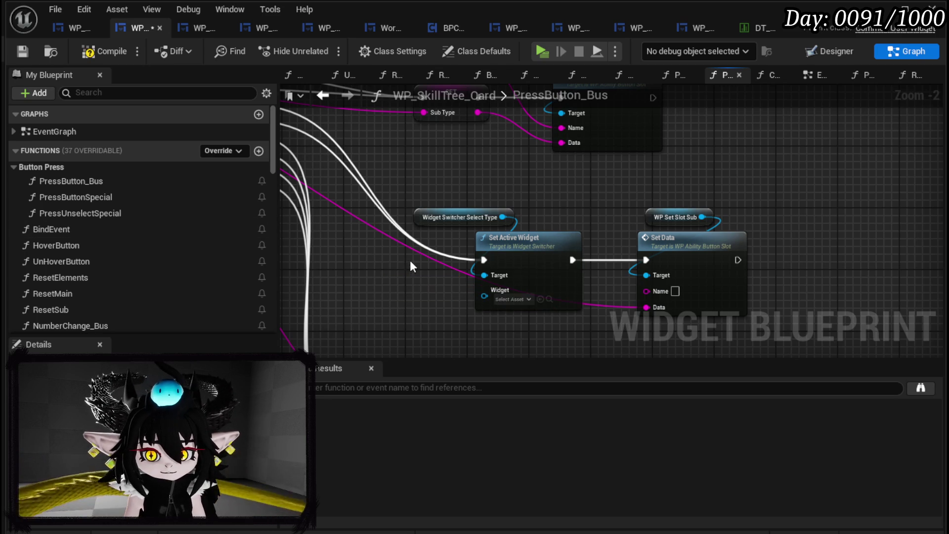
scroll(146, 296, "down", 10)
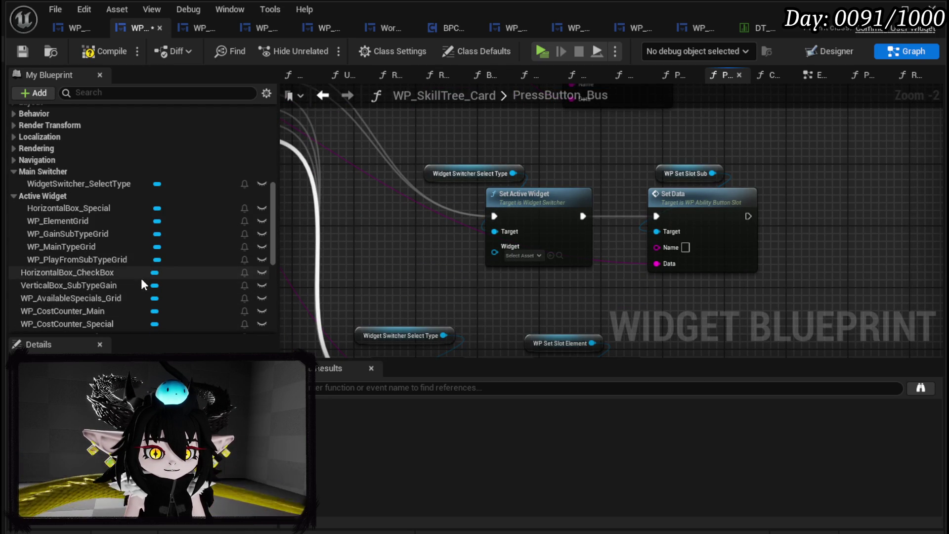
mouse_move(89, 223)
left_mouse_down()
mouse_move(319, 249)
mouse_move(503, 247)
mouse_move(495, 246)
left_mouse_up()
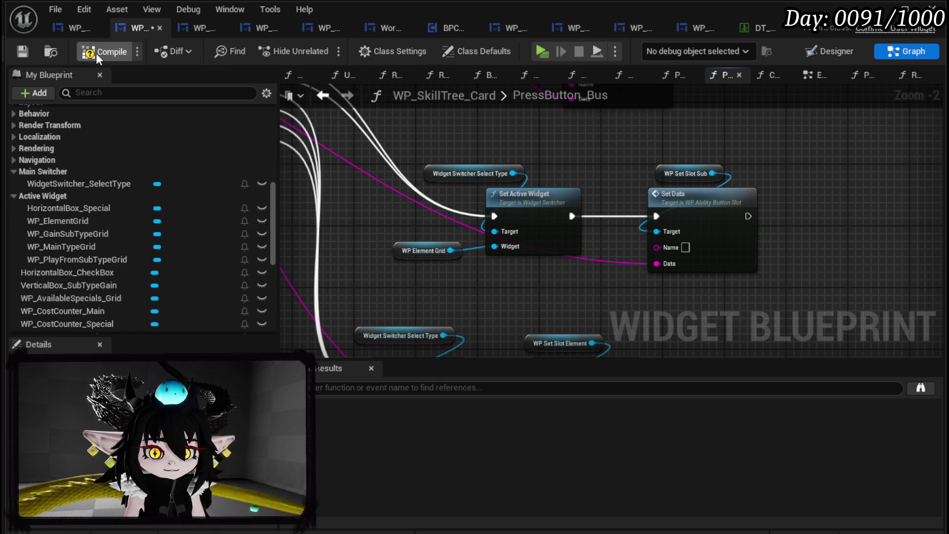
Step: Compile and save, play-test the workbench ability card menu, then exit with Esc
left_click(22, 52)
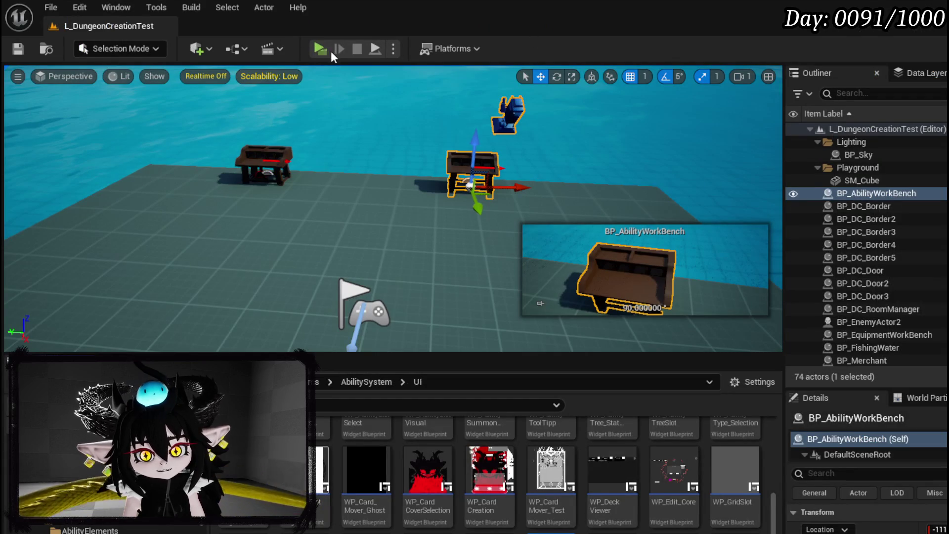
left_click(320, 48)
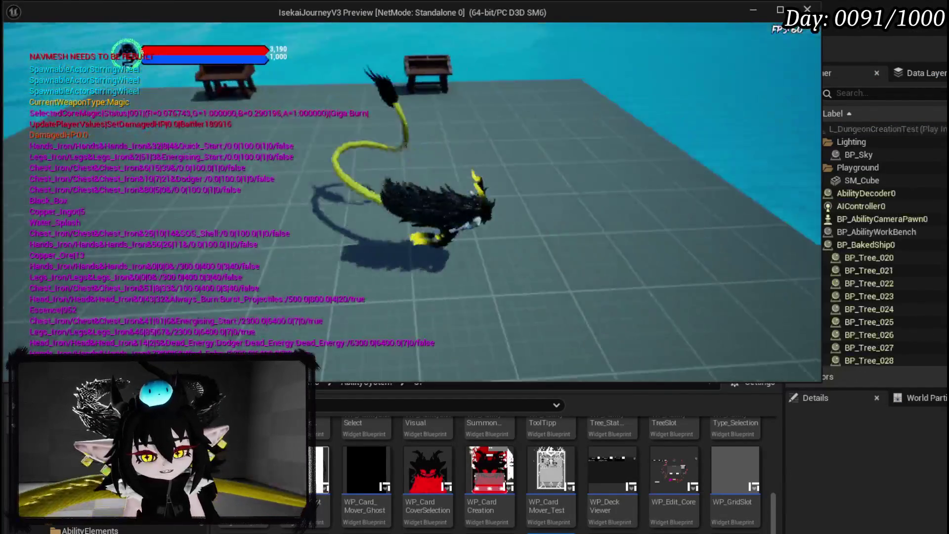
key("e")
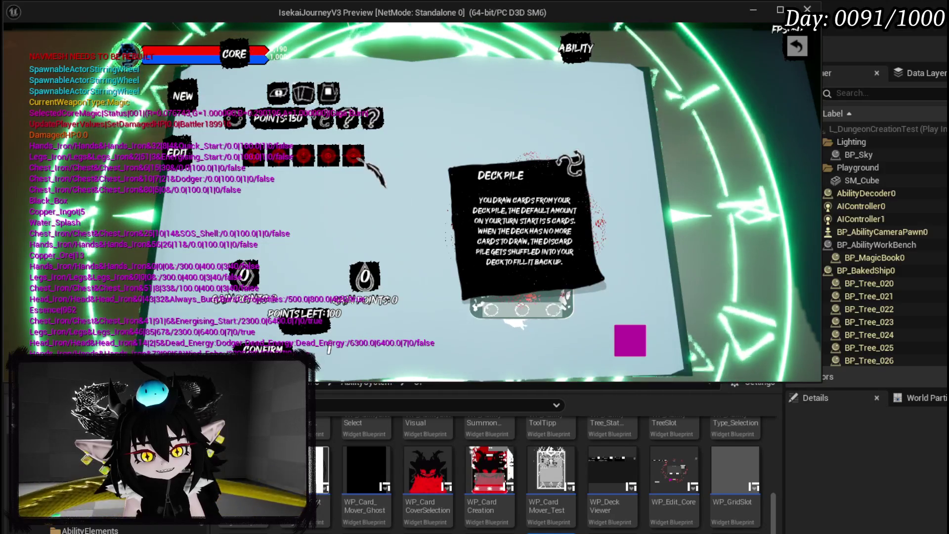
key("Escape")
key("ctrl+s")
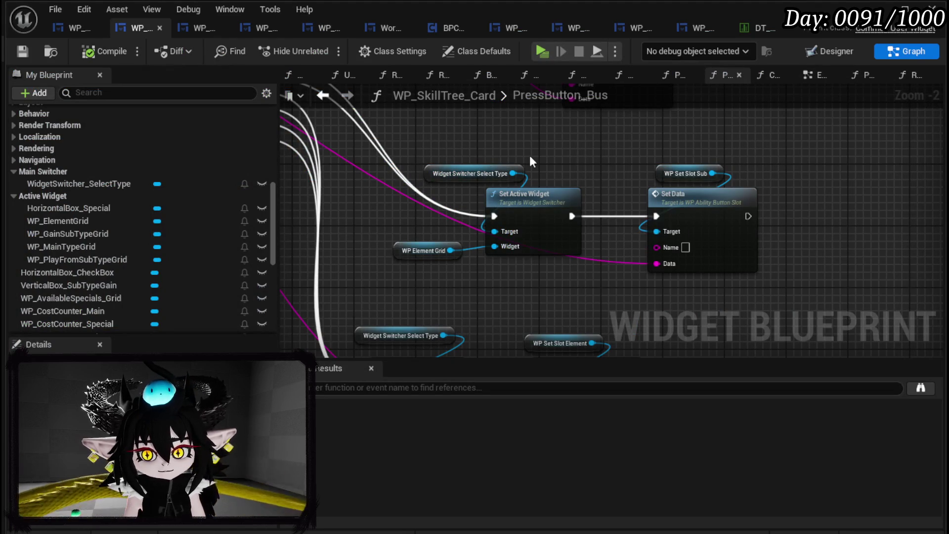
Step: In BindEvent, wire a WP Element Grid getter into the On Press, On Hover and On Un Hover targets
scroll(118, 149, "up", 10)
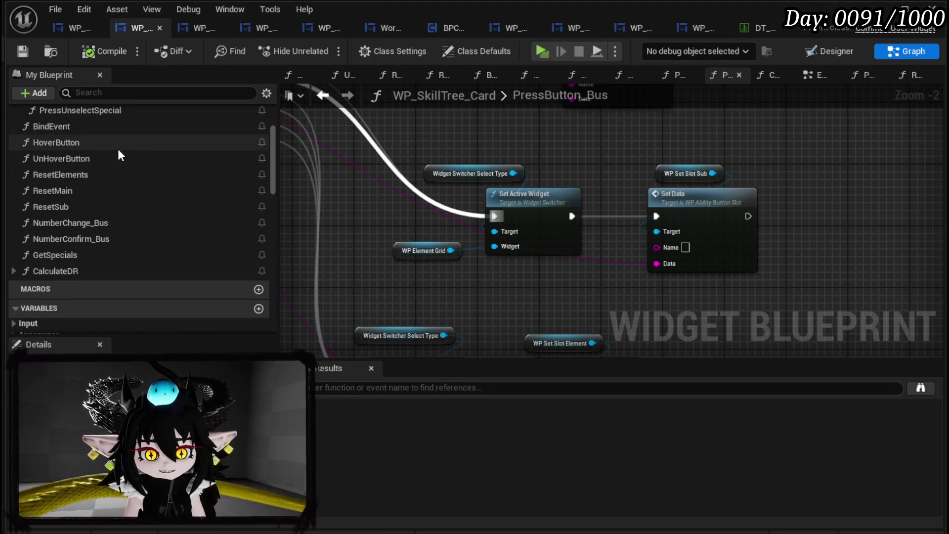
double_click(92, 168)
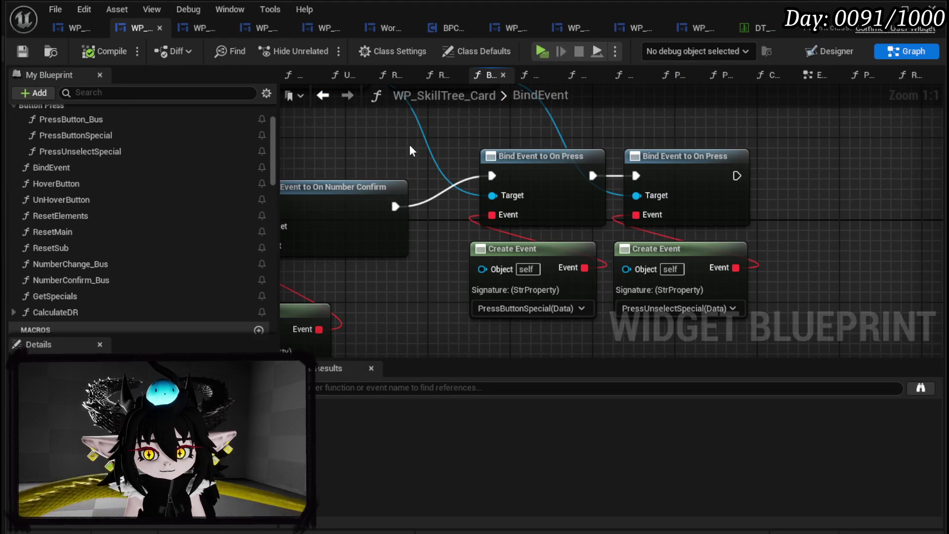
scroll(405, 165, "down", 3)
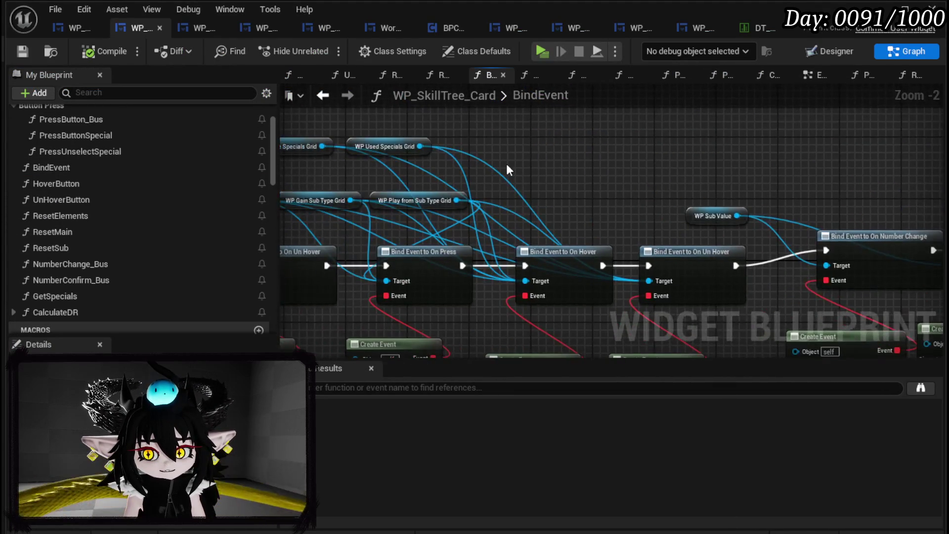
scroll(518, 164, "up", 3)
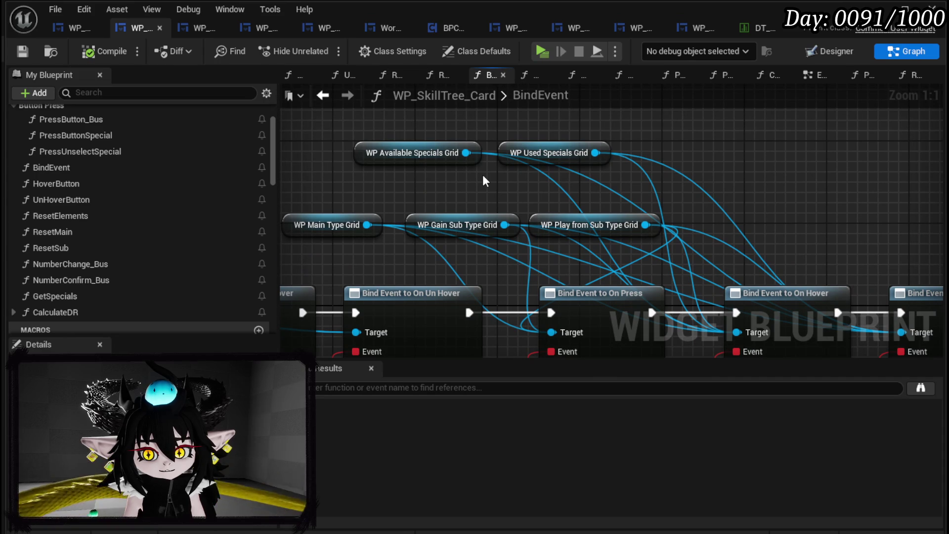
left_click_drag(414, 175, 431, 169)
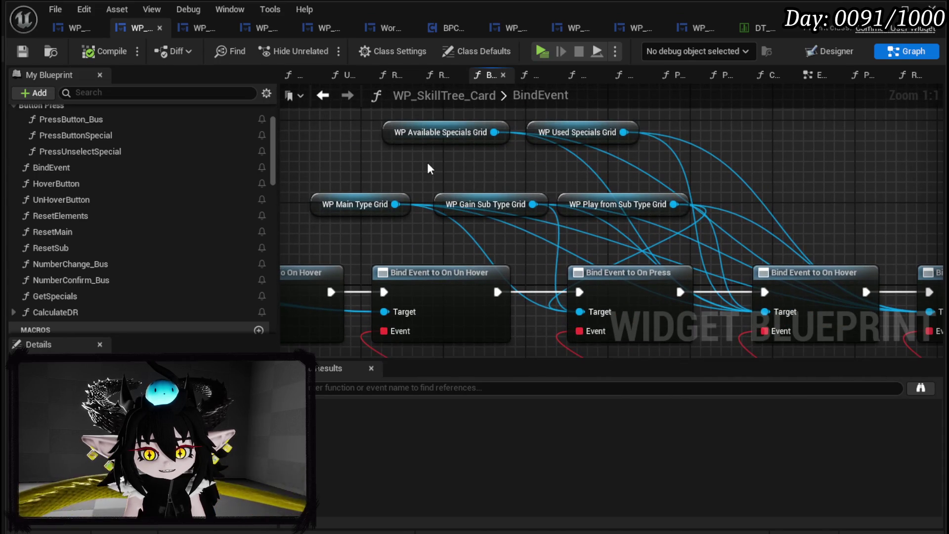
scroll(194, 212, "down", 10)
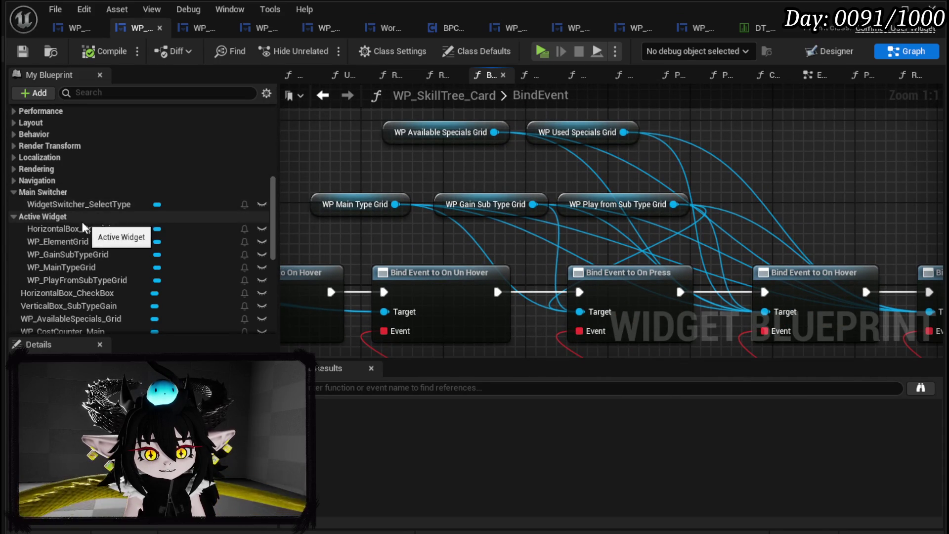
left_click_drag(74, 241, 411, 160)
left_click(424, 185)
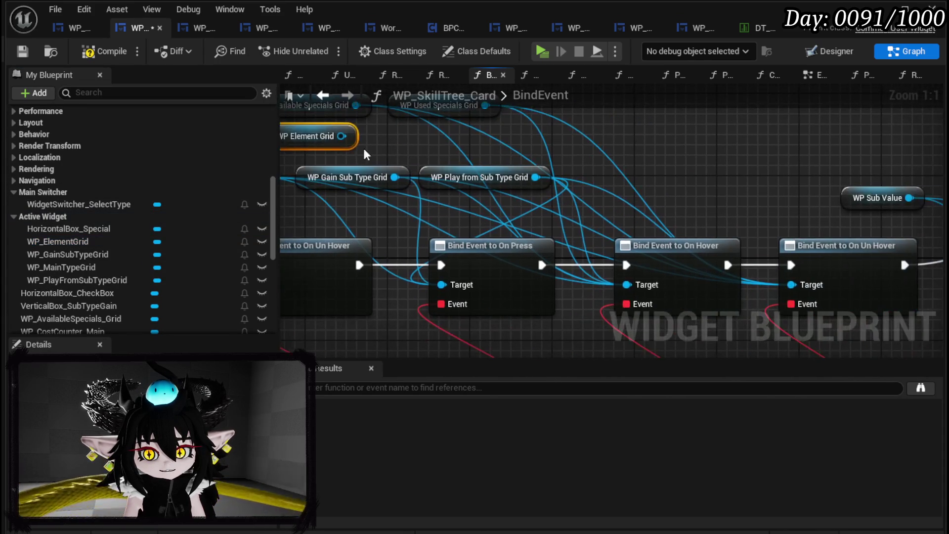
left_click_drag(342, 136, 442, 285)
mouse_move(342, 136)
left_mouse_down()
mouse_move(364, 159)
mouse_move(635, 289)
left_mouse_up()
mouse_move(342, 136)
left_mouse_down()
mouse_move(374, 139)
mouse_move(438, 175)
mouse_move(829, 286)
mouse_move(815, 287)
left_mouse_up()
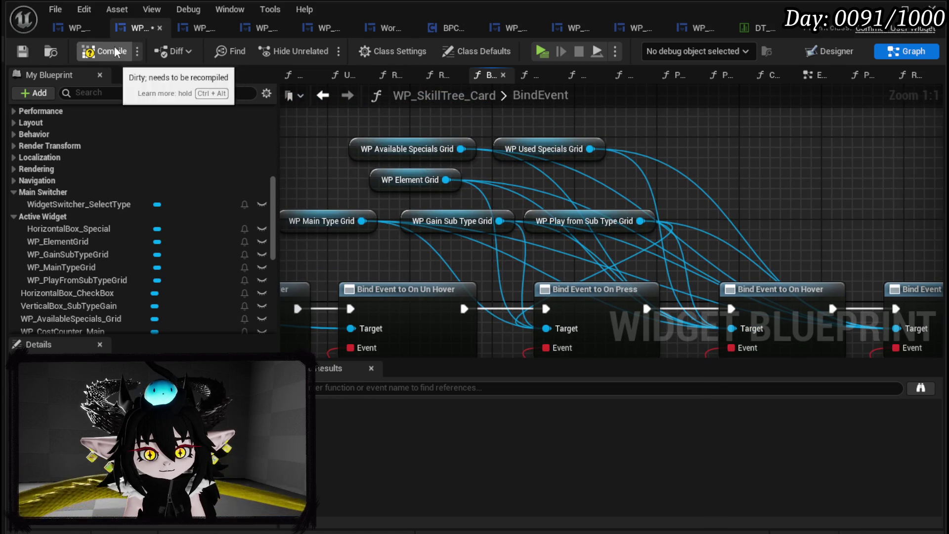
Step: Save WP_SkillTree_Card and launch play mode with Alt+P
left_click(24, 53)
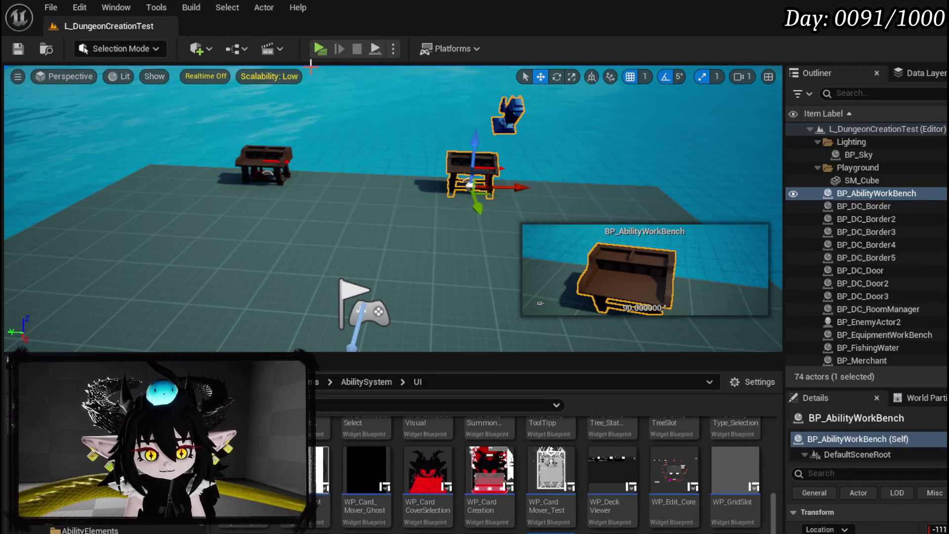
key("alt+p")
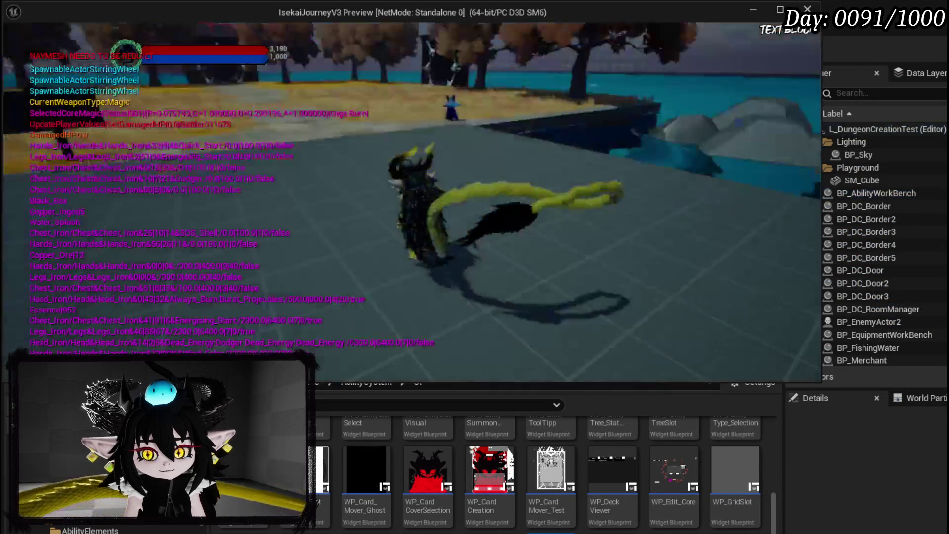
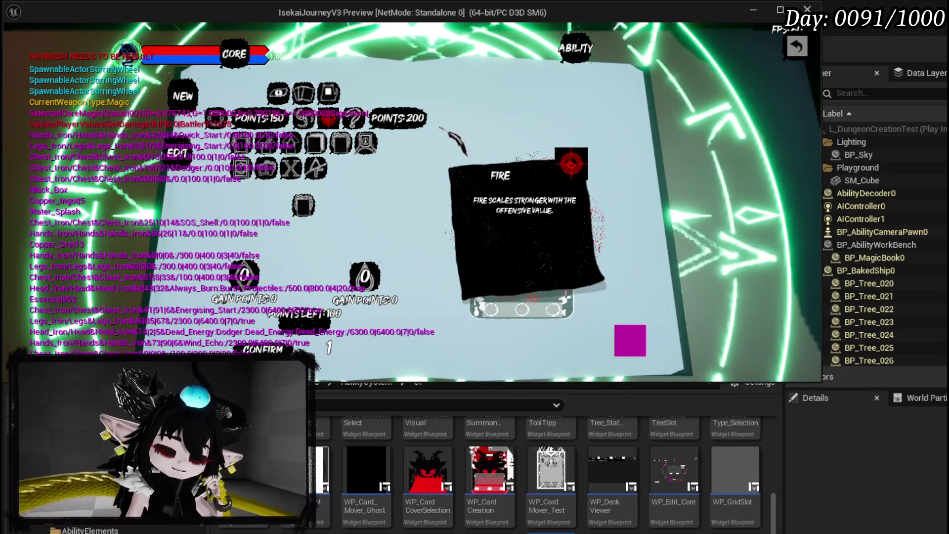
Step: Dismiss the Fire description to reveal the TEST card, then stop the play preview
left_click(480, 307)
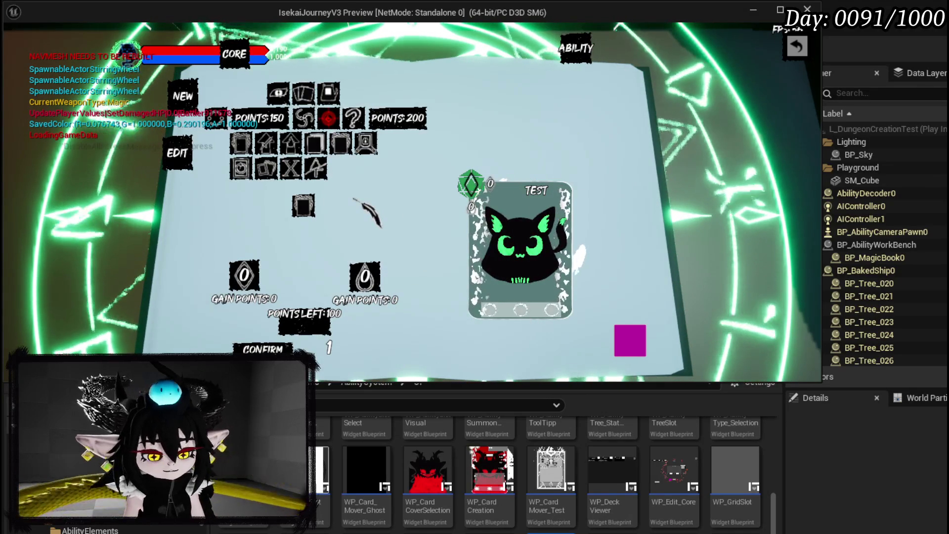
key("Escape")
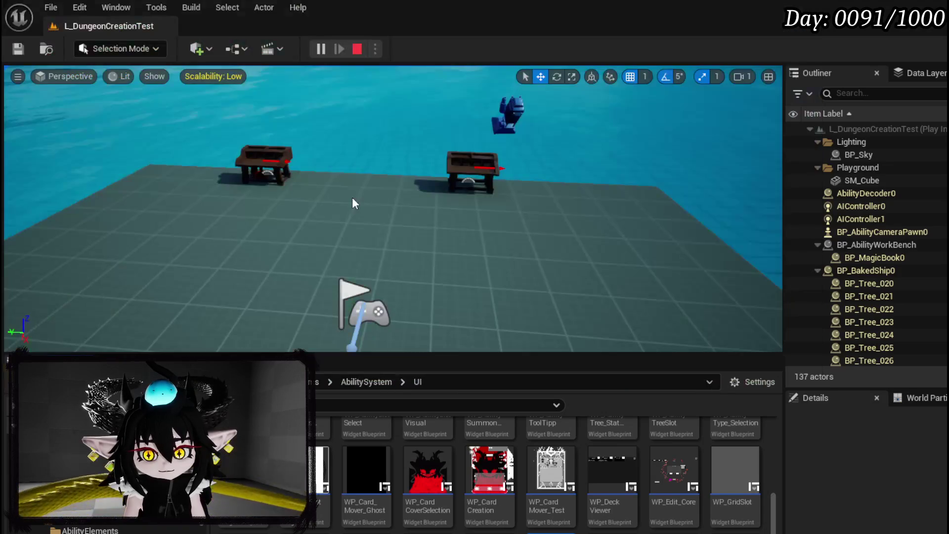
key("ctrl+s")
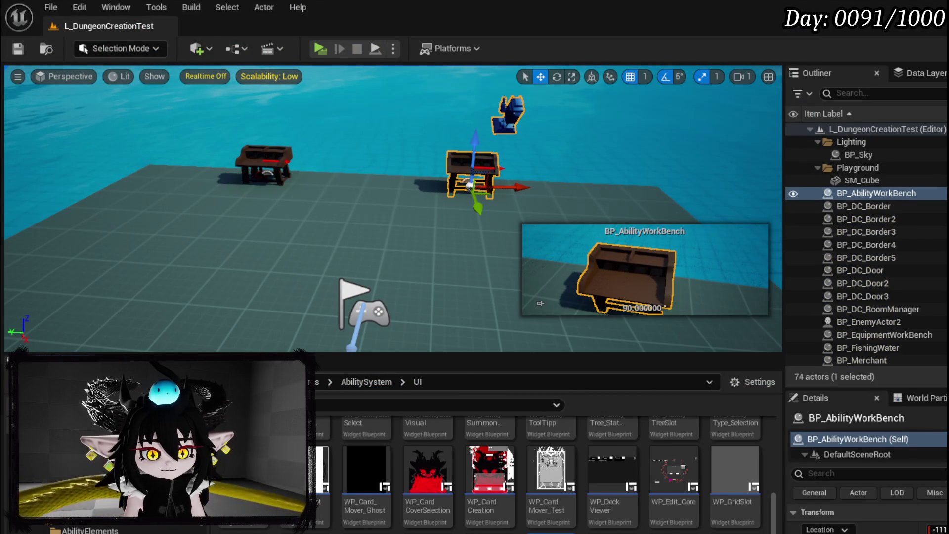
Step: Bring up the WP_SkillTree_Card widget graph and pan across its nodes
key("alt+Tab")
scroll(366, 296, "down", 3)
left_click_drag(705, 259, 589, 200)
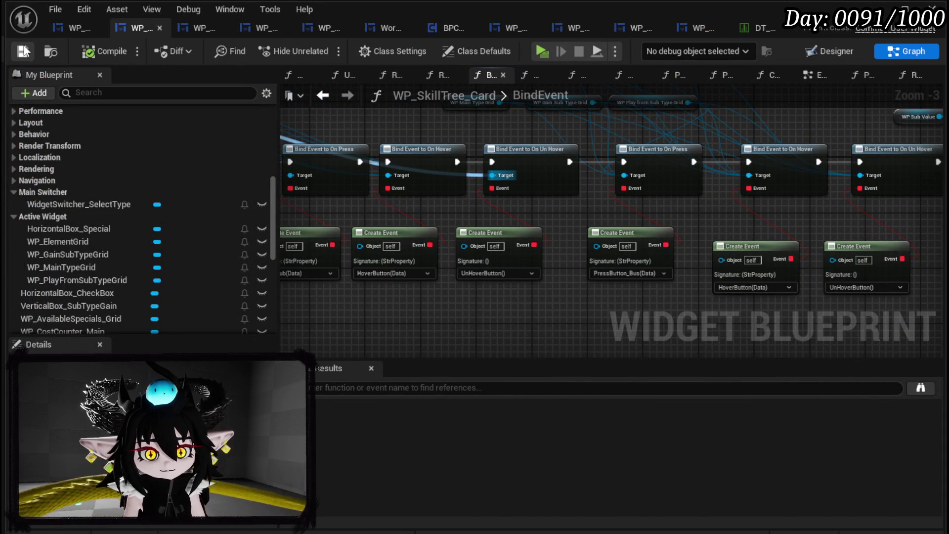
Step: Open WP_AbilityCreationTree's ToolTippBus graph and move the Hover Icon node further left
left_click_drag(325, 130, 722, 173)
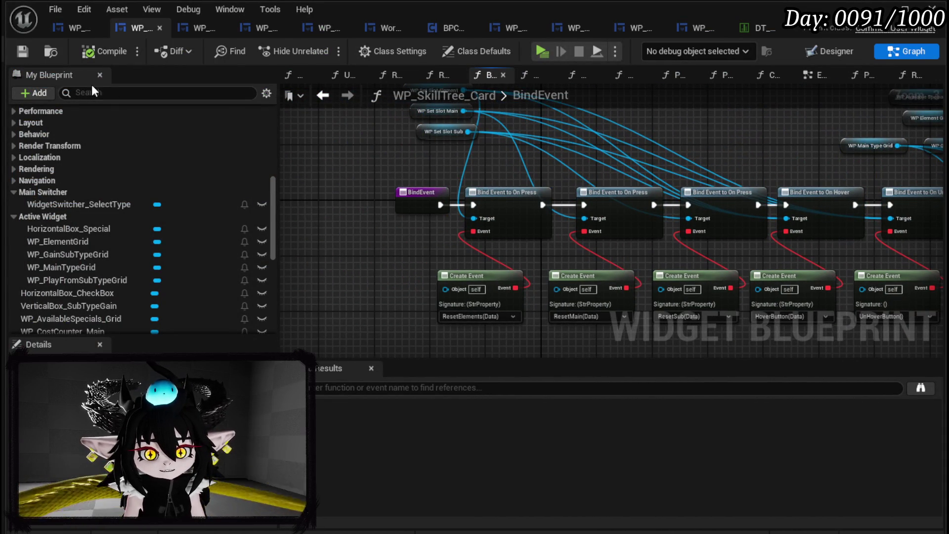
left_click(68, 26)
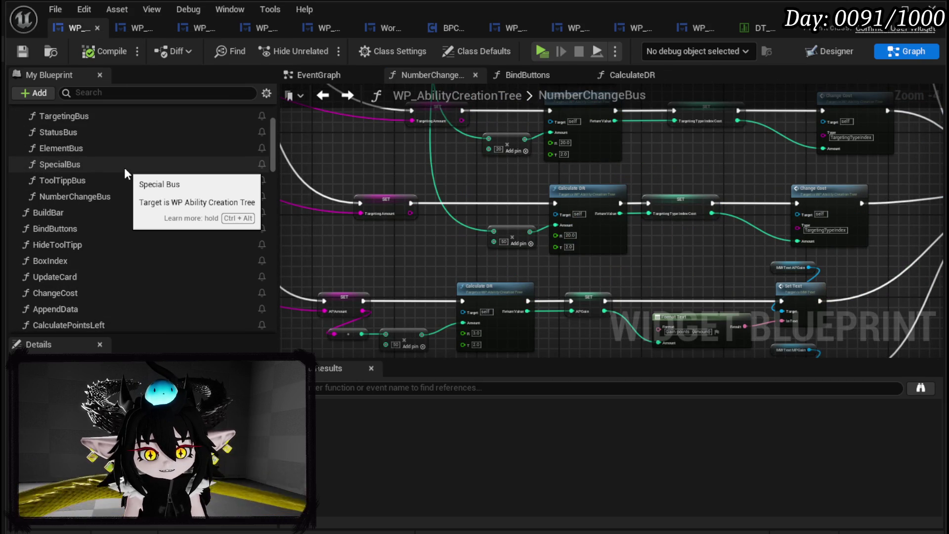
double_click(112, 181)
scroll(372, 168, "up", 3)
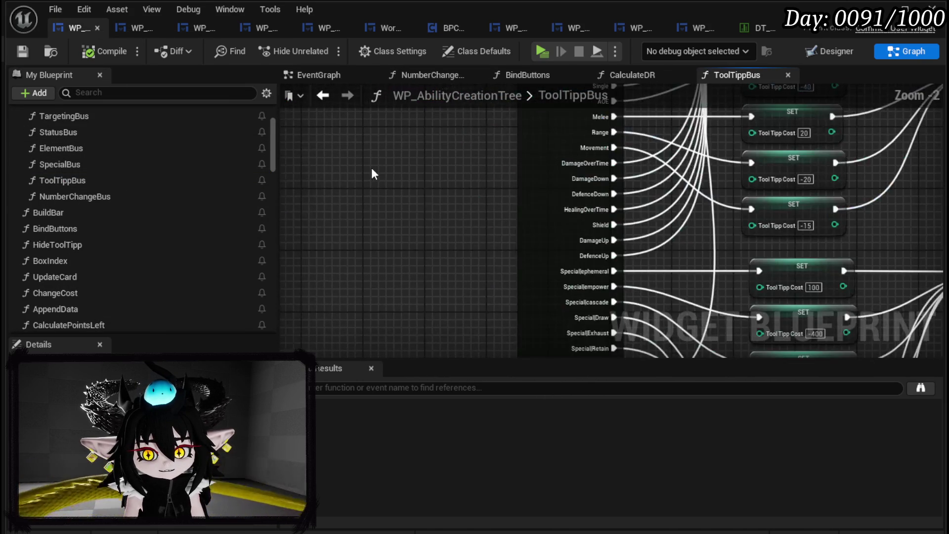
scroll(386, 172, "down", 3)
scroll(437, 202, "up", 3)
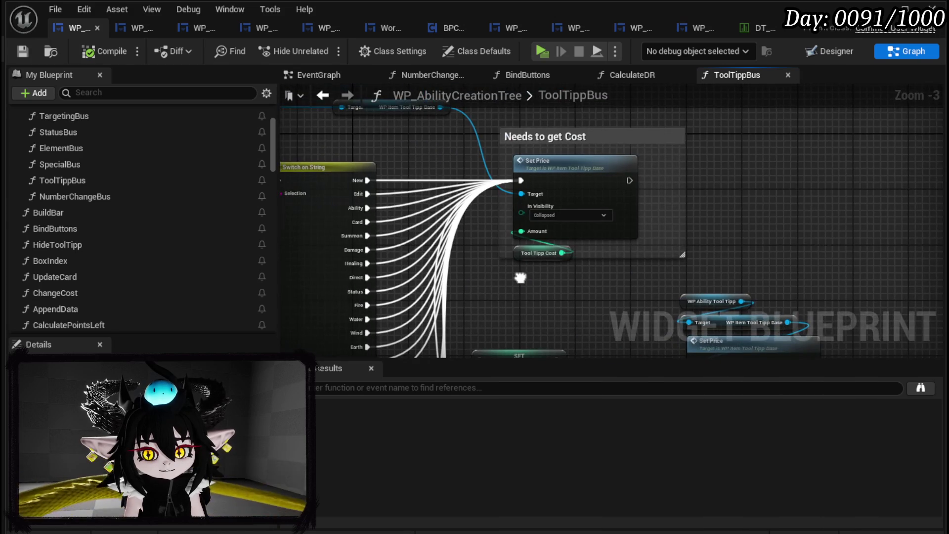
left_click_drag(523, 294, 763, 302)
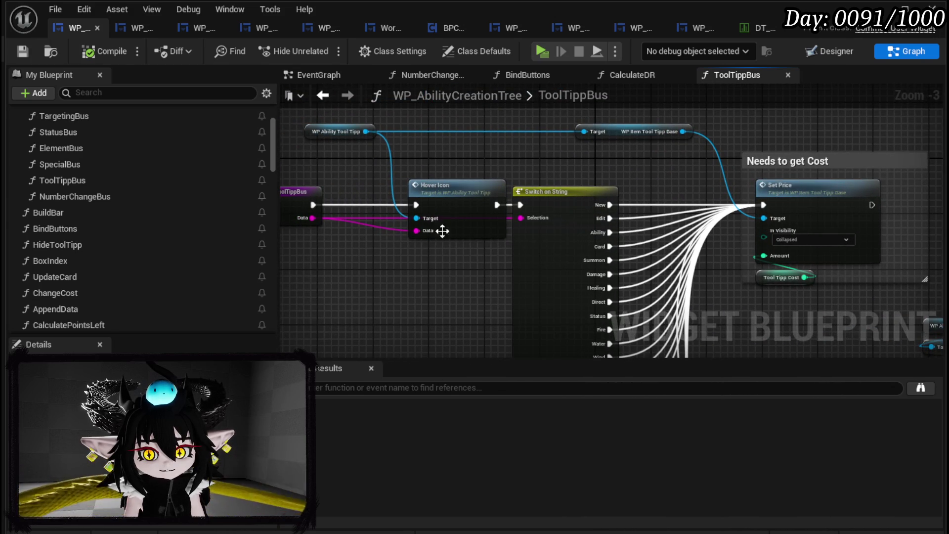
left_click_drag(452, 199, 409, 200)
mouse_move(440, 288)
left_mouse_down()
mouse_move(532, 286)
mouse_move(474, 186)
left_mouse_up()
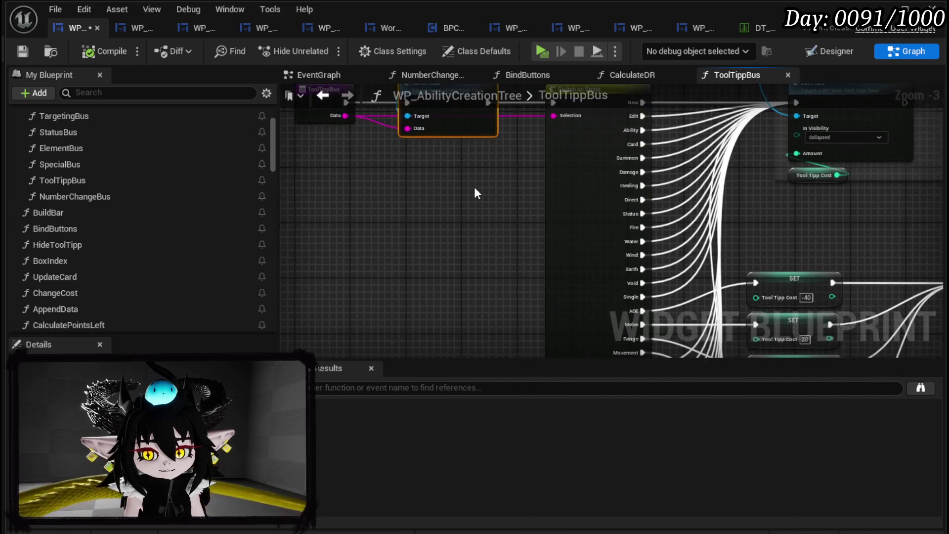
scroll(474, 187, "down", 2)
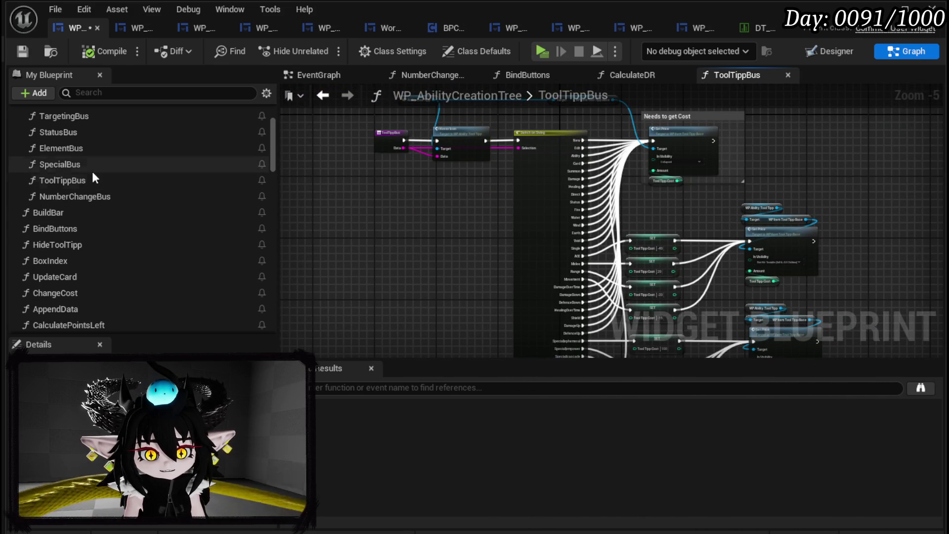
Step: Inspect the three HideToolTipp nodes, save the blueprint, and return to WP_SkillTree_Card
double_click(125, 245)
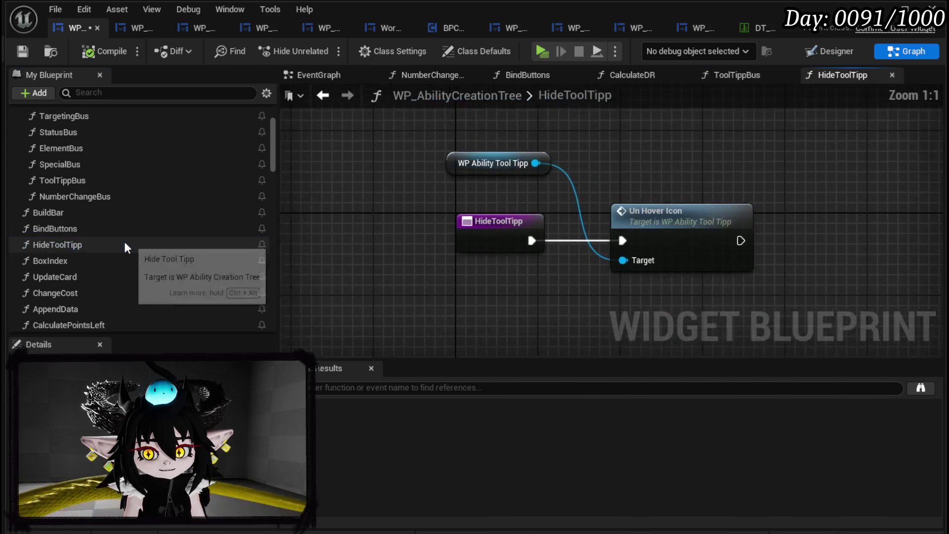
mouse_move(542, 249)
left_mouse_down()
mouse_move(435, 271)
mouse_move(734, 172)
left_mouse_up()
left_click(727, 172)
left_click(23, 51)
mouse_move(438, 272)
left_mouse_down()
mouse_move(576, 191)
mouse_move(717, 152)
left_mouse_up()
left_click(717, 152)
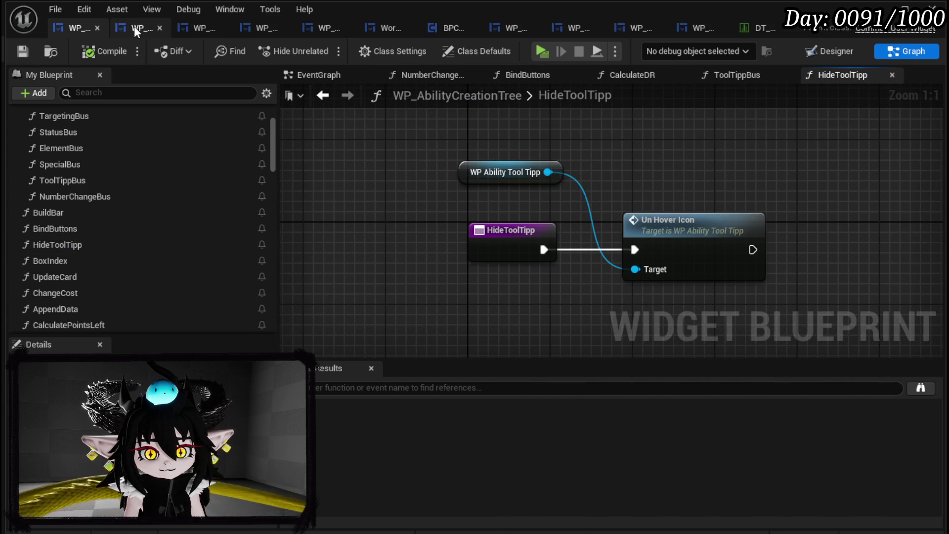
left_click(135, 26)
scroll(115, 168, "up", 10)
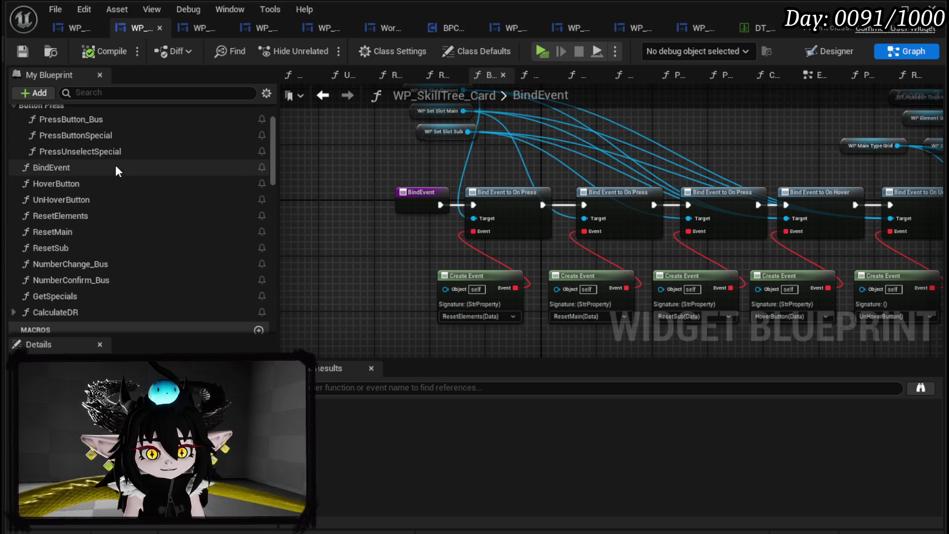
Step: Add a Call On Un Hover node wired to UnHoverButton's entry, save, and go back to WP_AbilityCreationTree
double_click(99, 200)
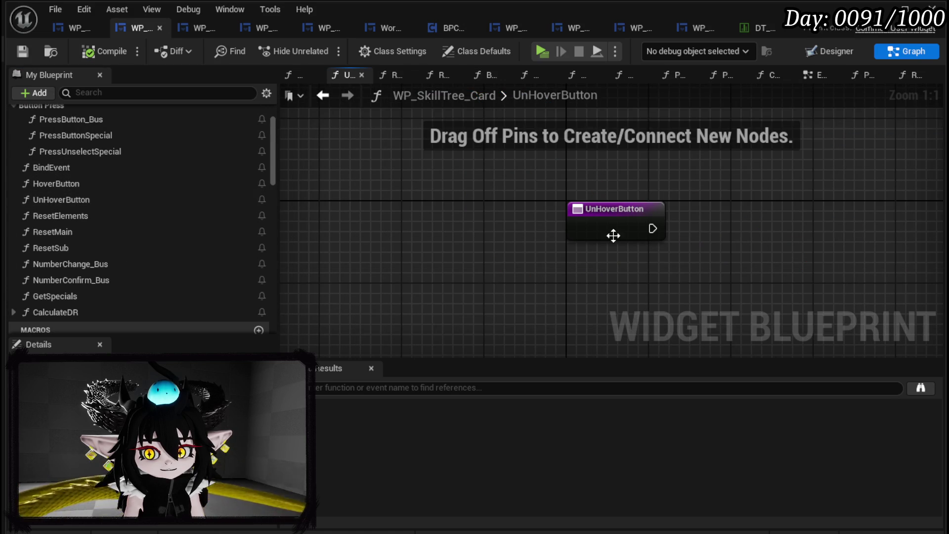
scroll(147, 201, "down", 10)
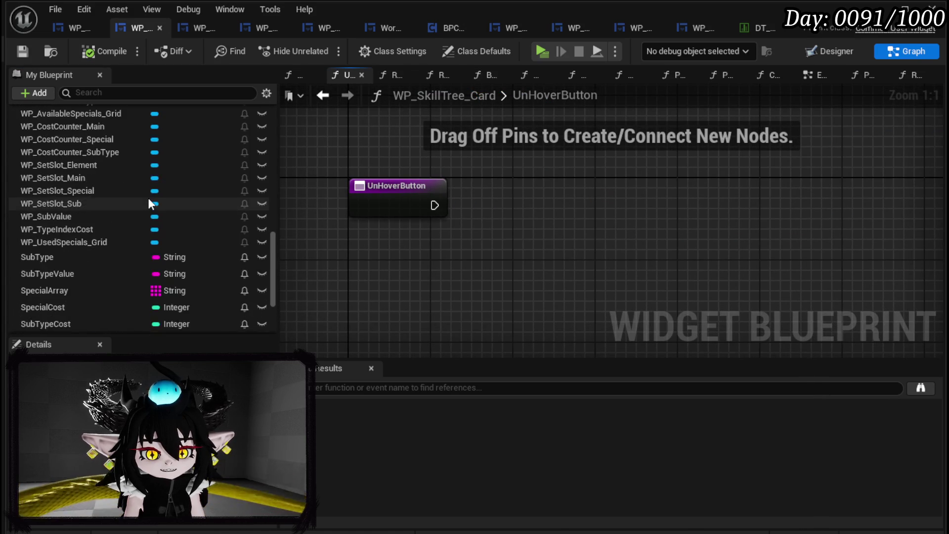
scroll(148, 199, "down", 5)
mouse_move(56, 295)
left_mouse_down()
mouse_move(527, 208)
mouse_move(493, 216)
left_mouse_up()
left_click(498, 200)
mouse_move(426, 203)
left_mouse_down()
mouse_move(471, 205)
mouse_move(464, 195)
mouse_move(527, 185)
left_mouse_up()
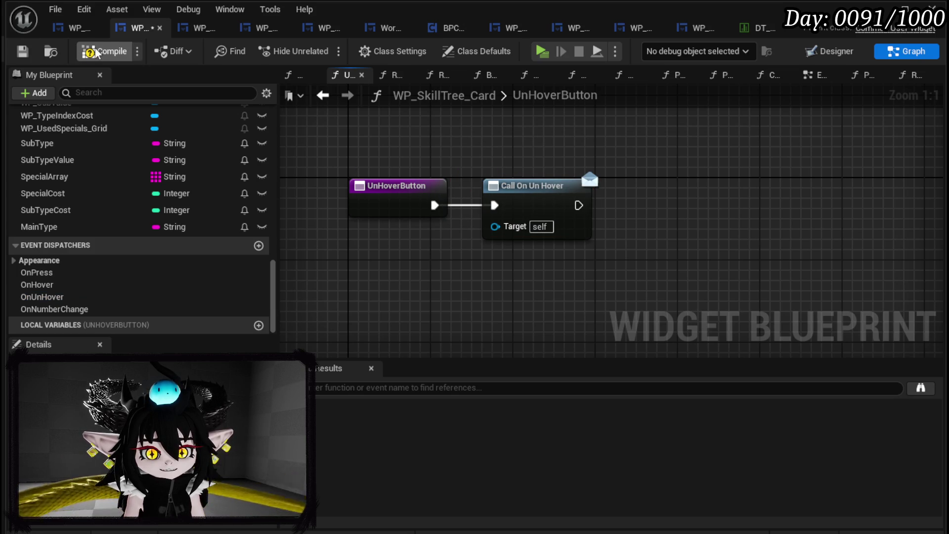
left_click(23, 46)
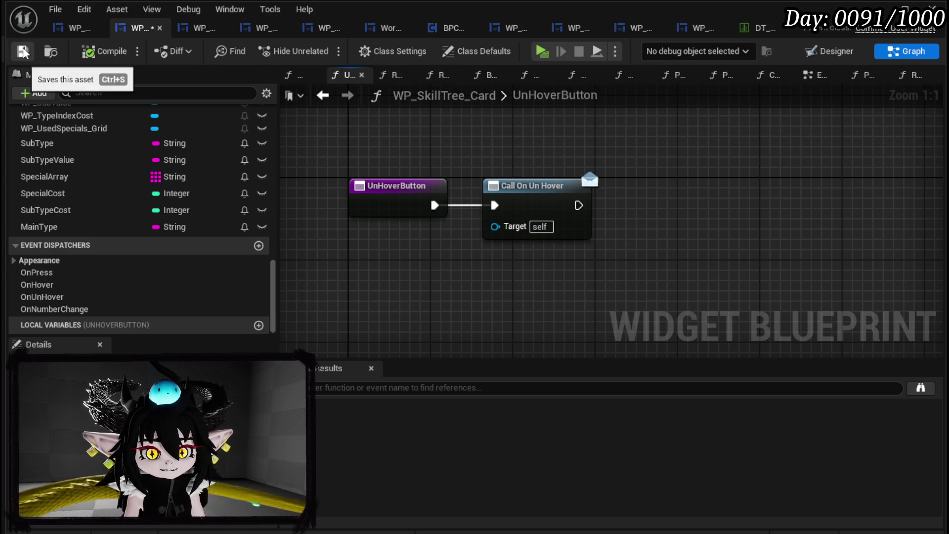
left_click(68, 34)
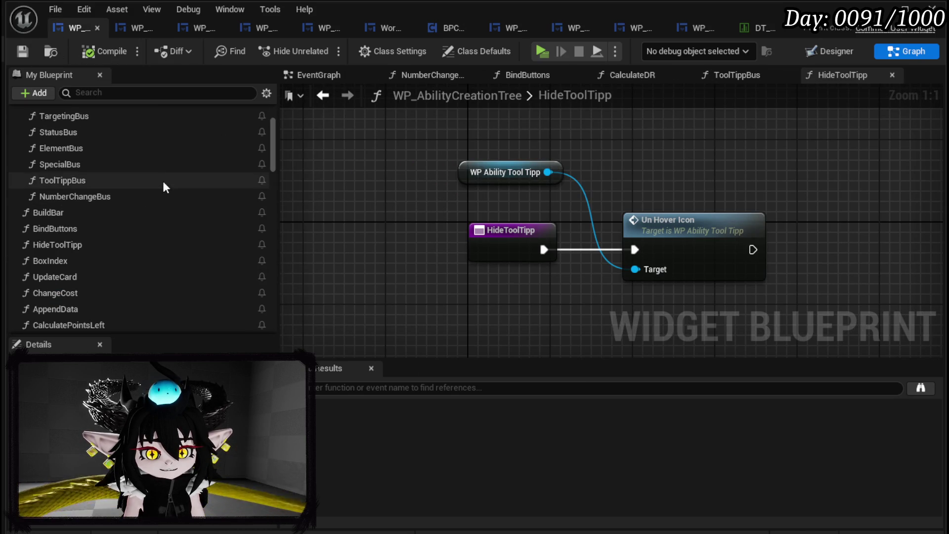
Step: Browse the NumberChangeBus, ElementBus and ButtonBus graphs and reposition the Element Type setter
double_click(178, 203)
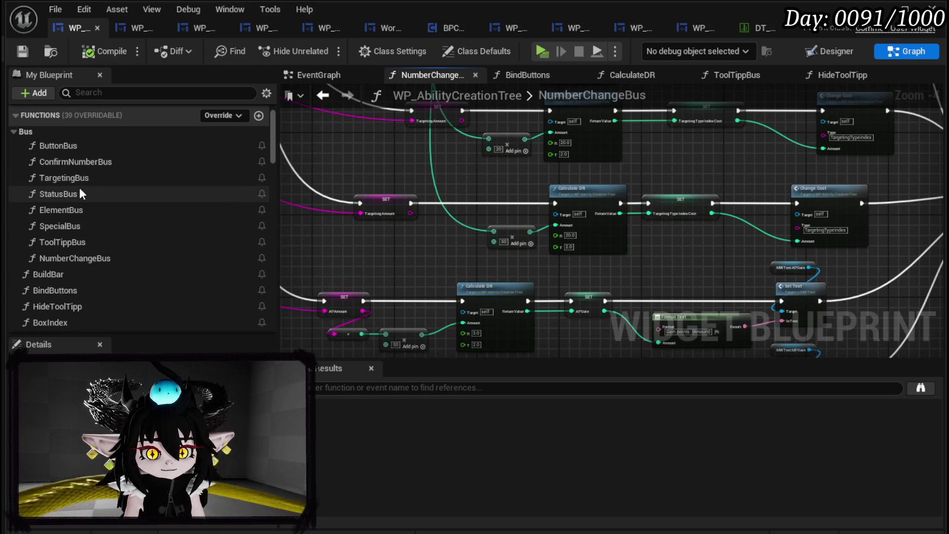
double_click(77, 211)
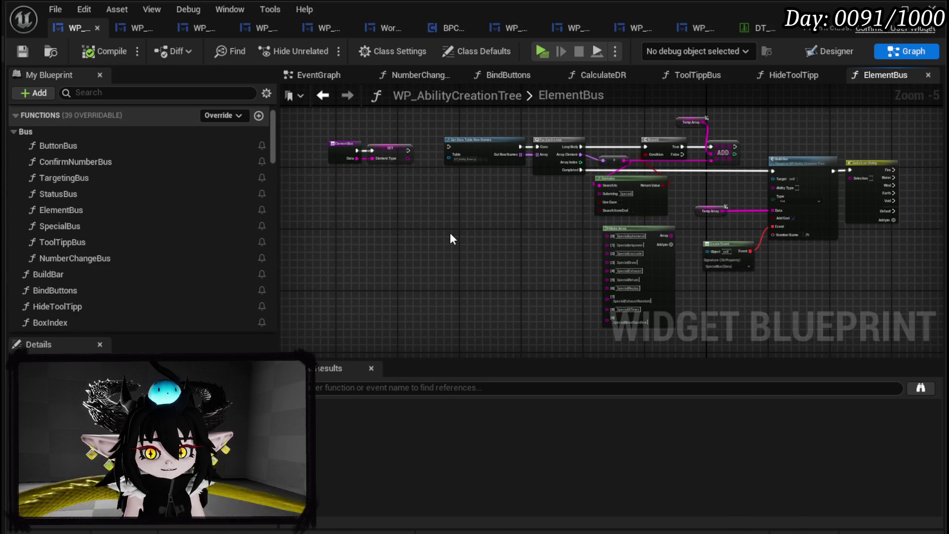
scroll(348, 179, "up", 4)
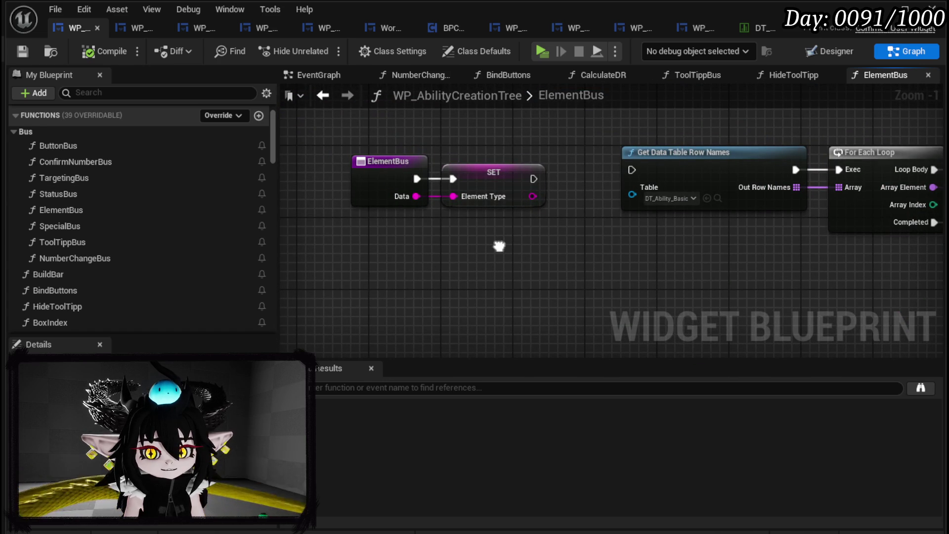
double_click(79, 144)
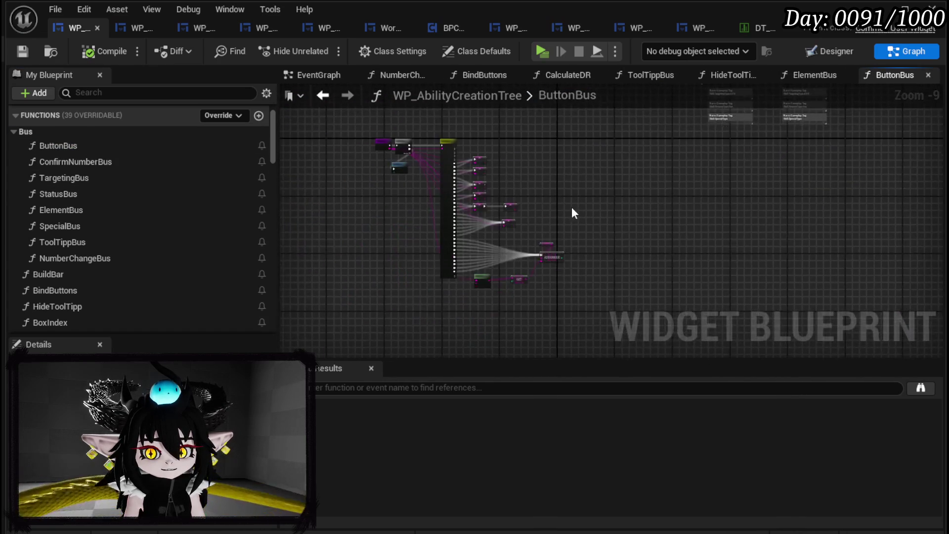
scroll(484, 275, "up", 5)
scroll(395, 184, "up", 4)
scroll(395, 184, "down", 3)
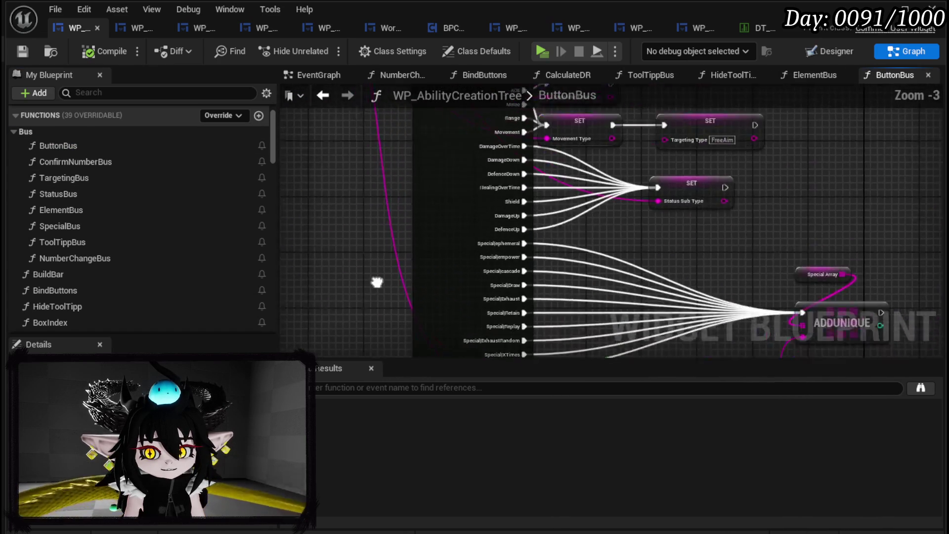
scroll(374, 272, "up", 2)
left_click_drag(381, 225, 374, 321)
mouse_move(625, 214)
left_mouse_down()
mouse_move(676, 197)
mouse_move(670, 204)
left_mouse_up()
mouse_move(600, 170)
left_mouse_down()
mouse_move(790, 226)
mouse_move(828, 269)
left_mouse_up()
scroll(826, 265, "down", 2)
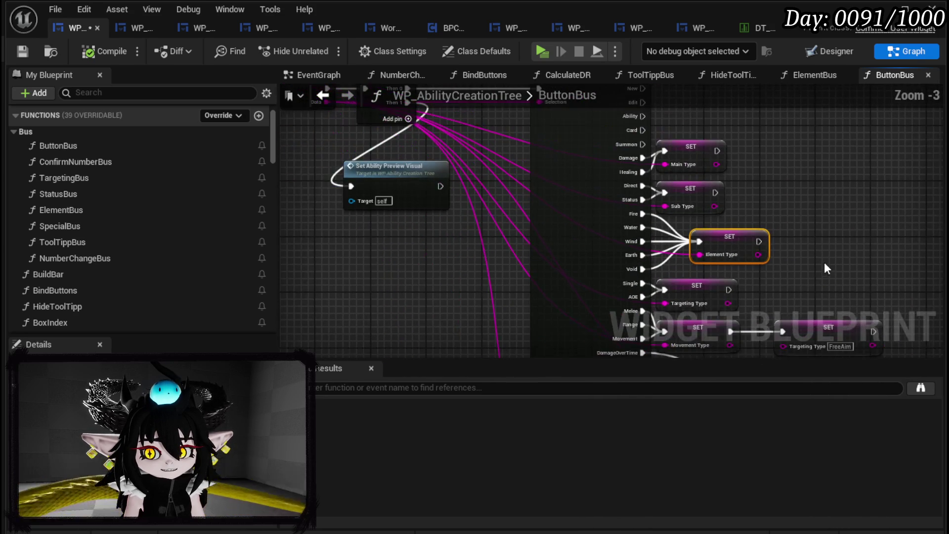
Step: Add a breakpoint on ButtonBus's Set Ability Preview Visual node and launch the game preview
left_click_drag(402, 164, 405, 205)
left_click(405, 205)
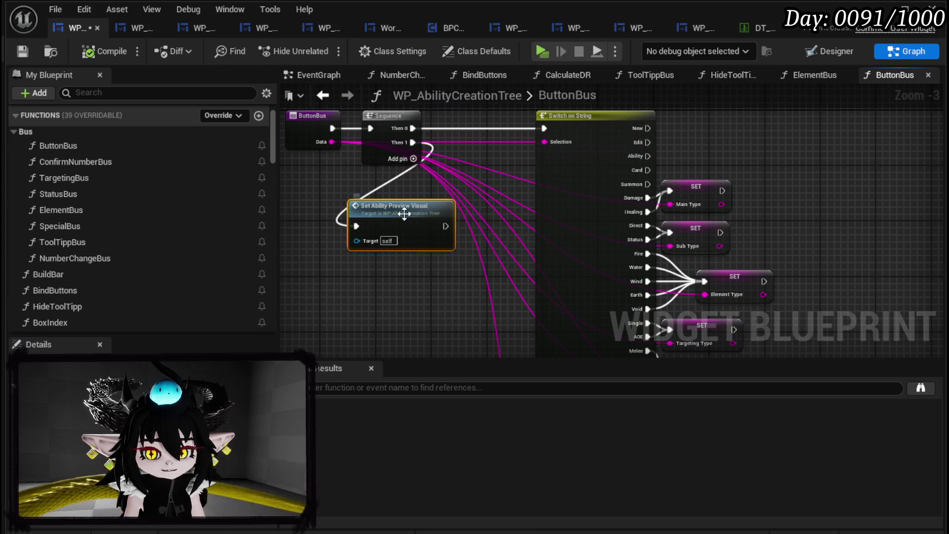
right_click(405, 213)
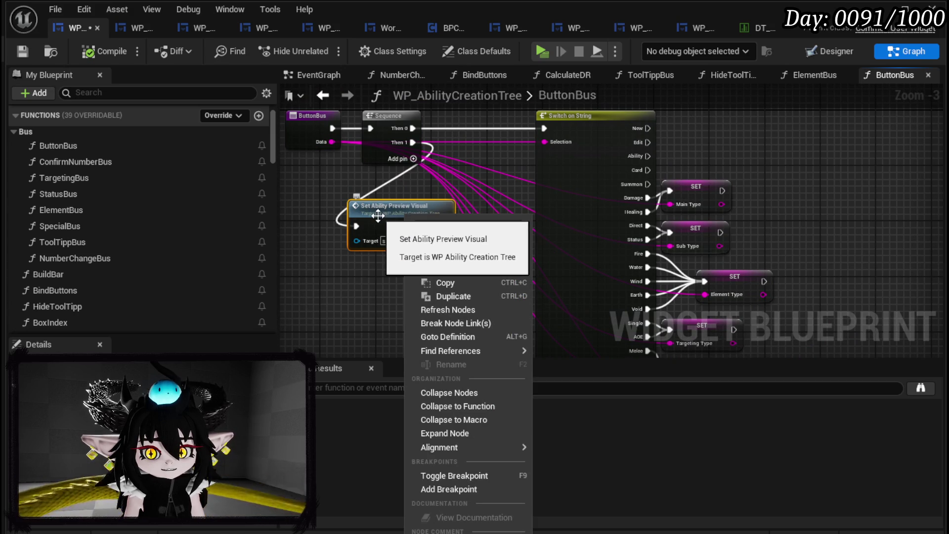
left_click(448, 490)
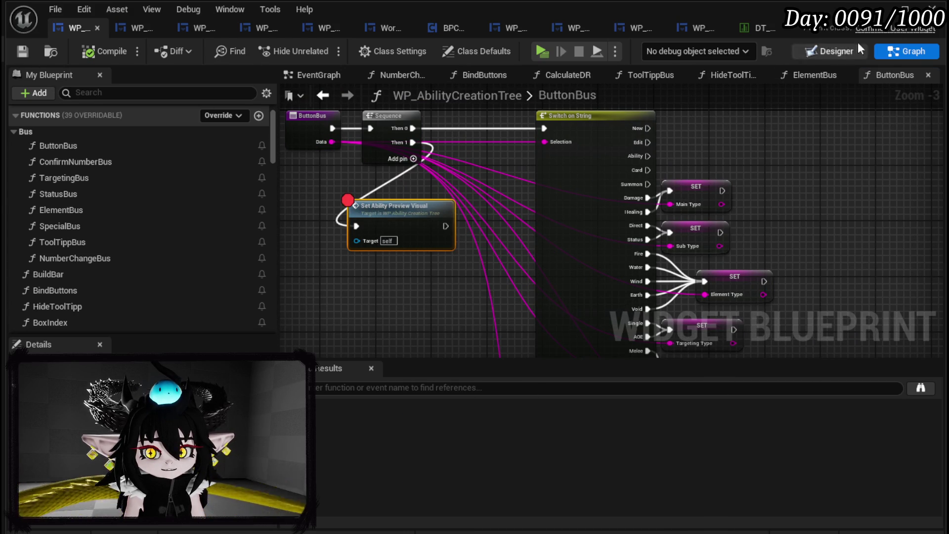
left_click(879, 10)
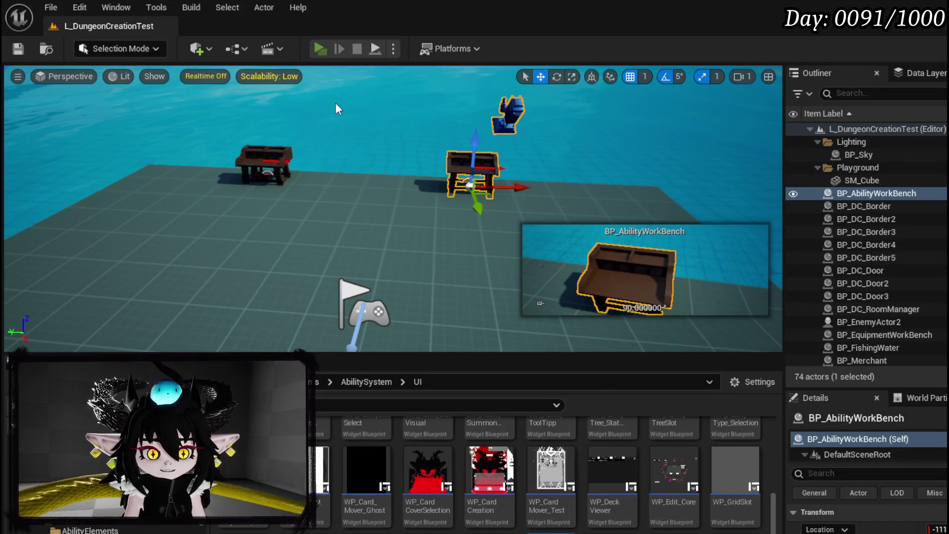
key("alt+p")
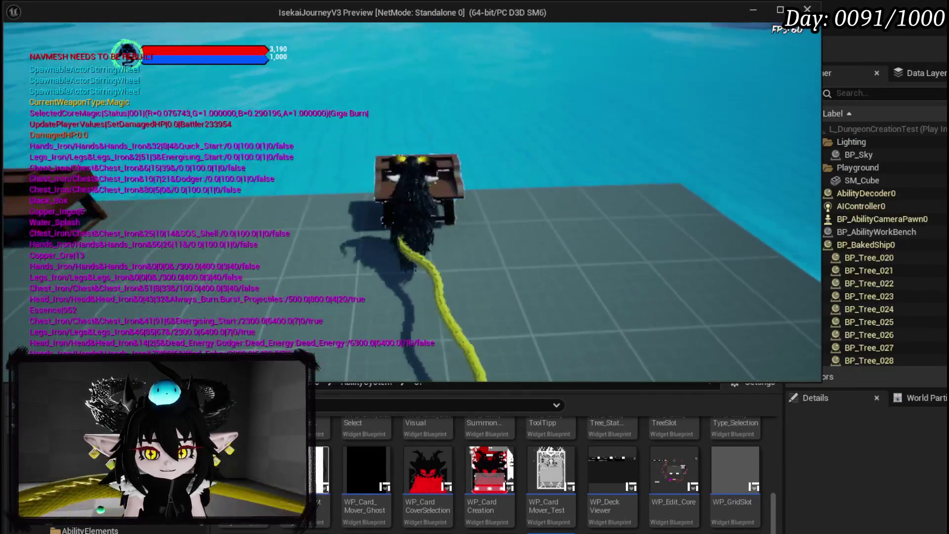
Step: Open the workbench ability UI and choose the Void element to hit the breakpoint
key("e")
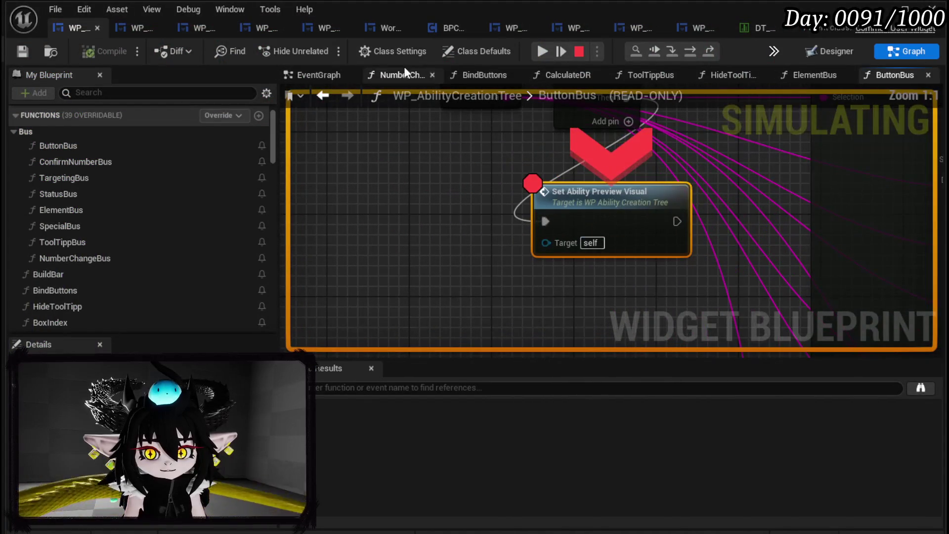
left_click(541, 50)
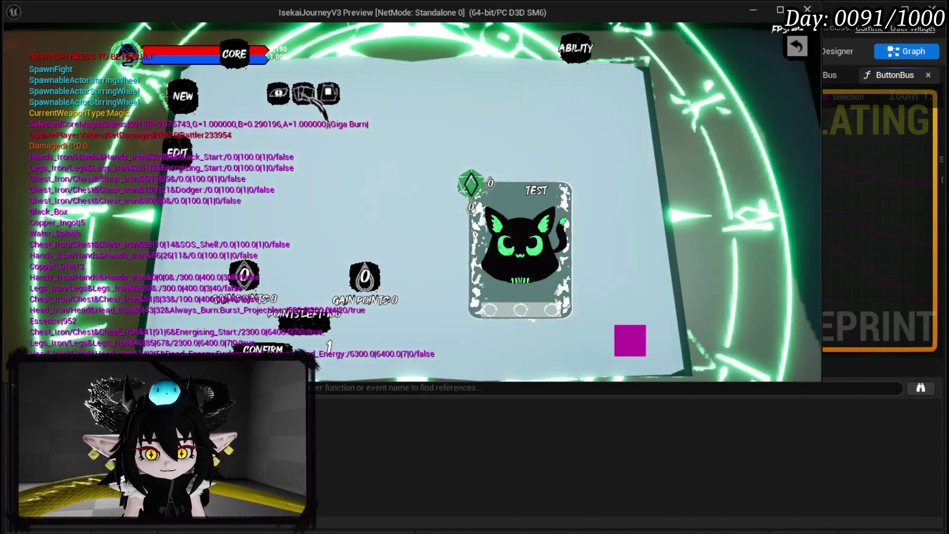
left_click(303, 94)
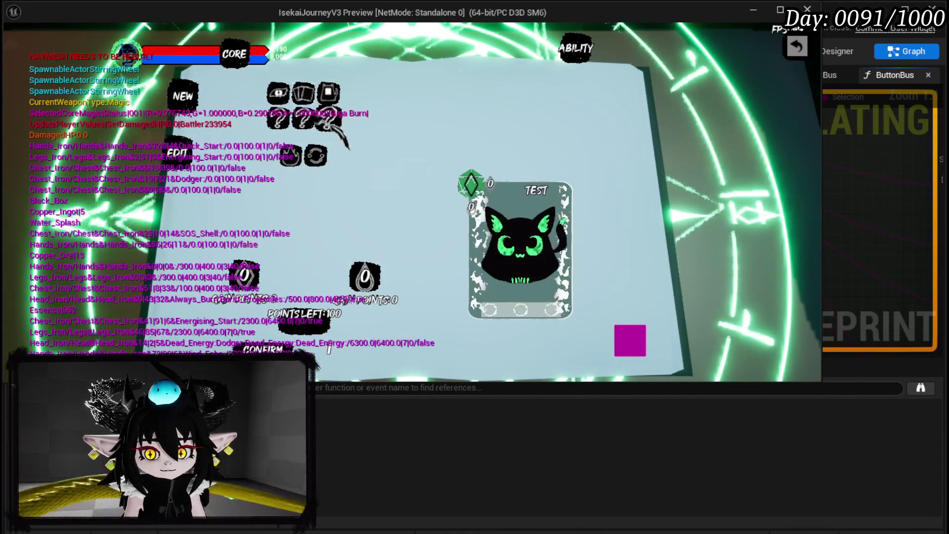
left_click(316, 155)
mouse_move(355, 157)
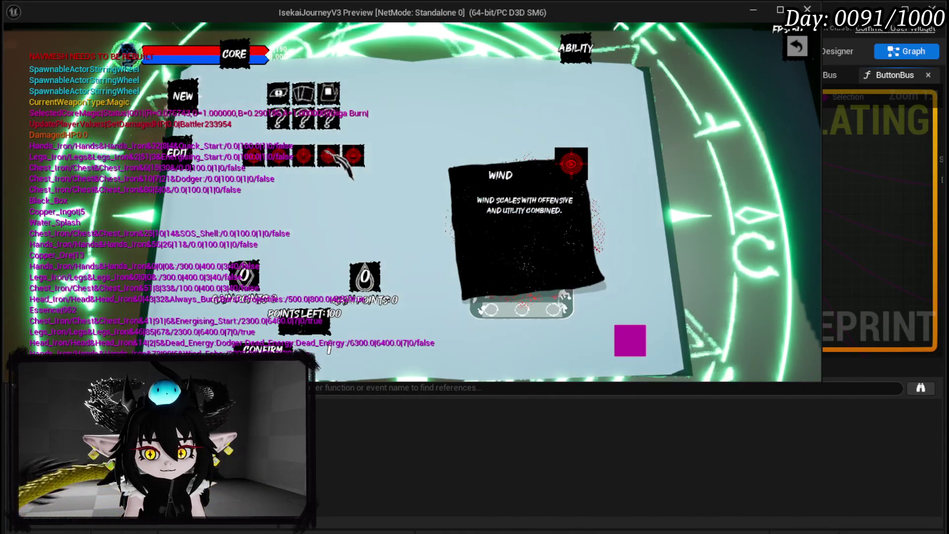
left_click(354, 157)
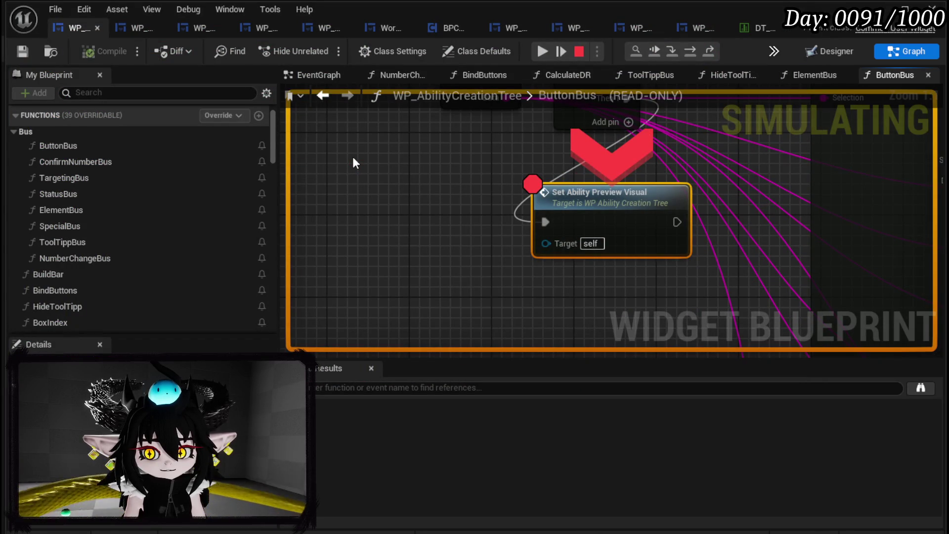
Step: Step into SetAbilityPreviewVisual through the Append Data and Set Data nodes
left_click(678, 51)
left_click(689, 52)
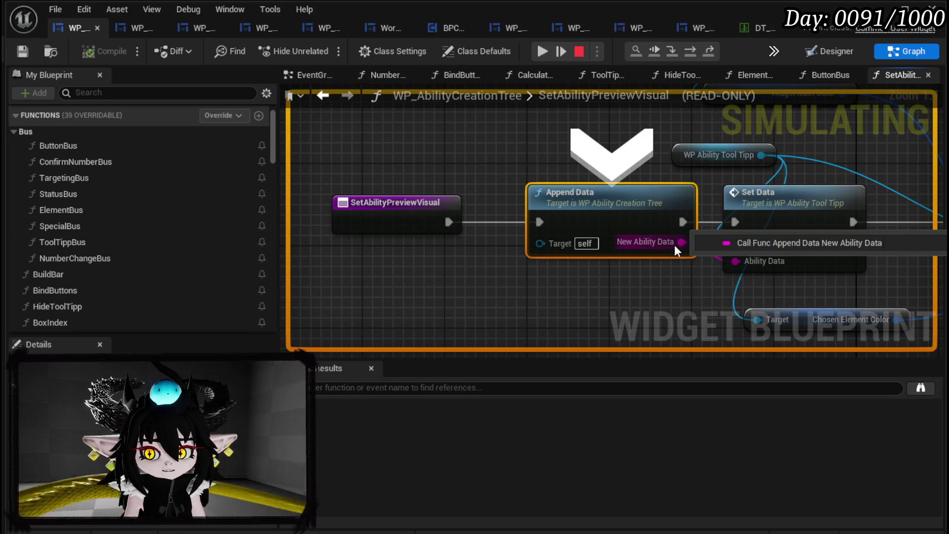
left_click(693, 55)
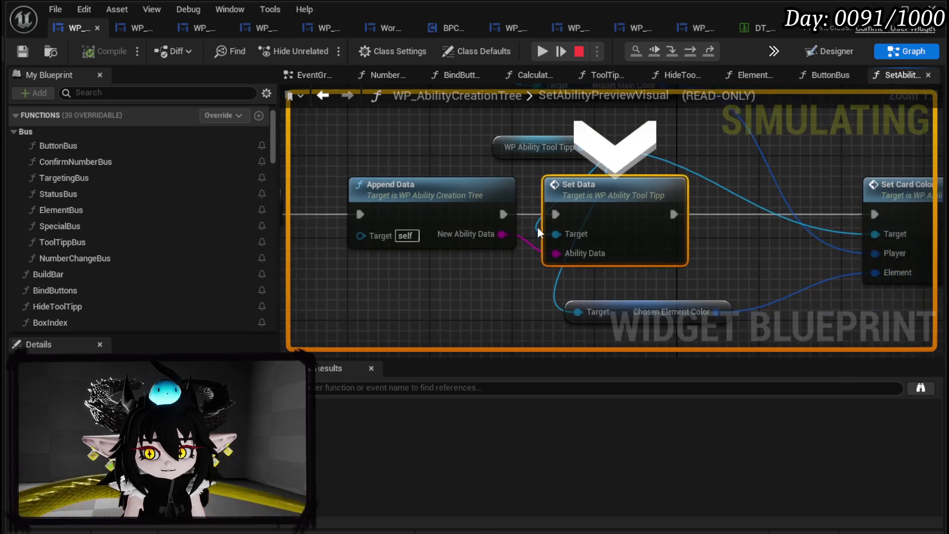
mouse_move(491, 235)
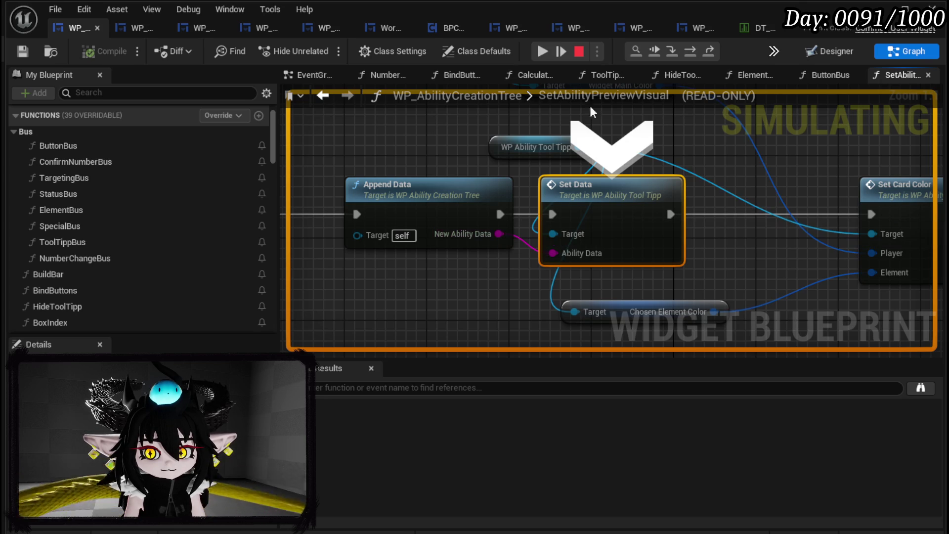
Step: Restart the preview, choose the Card ability type, and pick an element
left_click(580, 55)
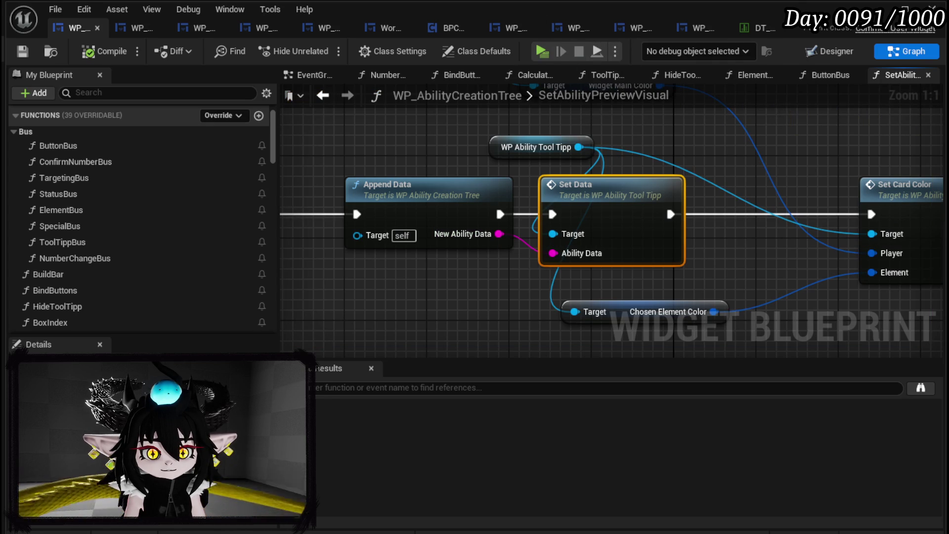
left_click(537, 59)
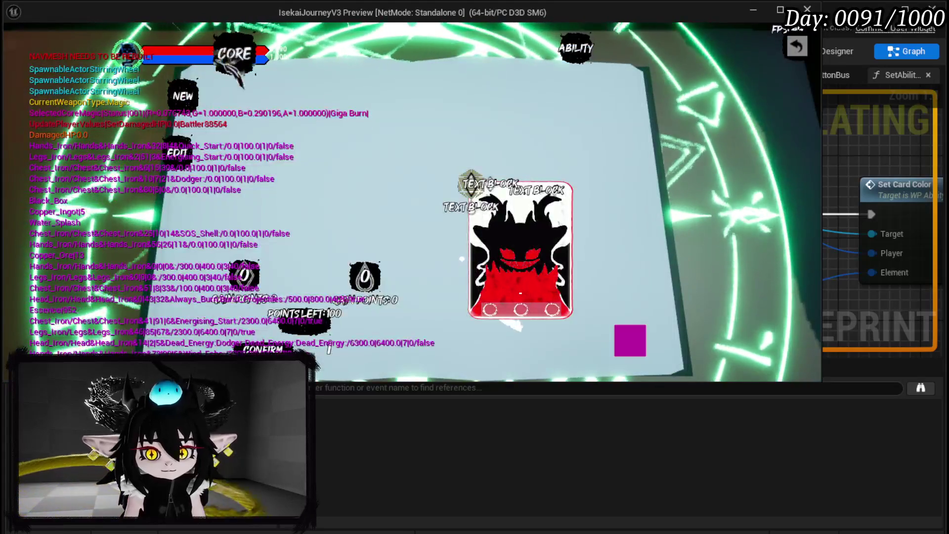
left_click(173, 87)
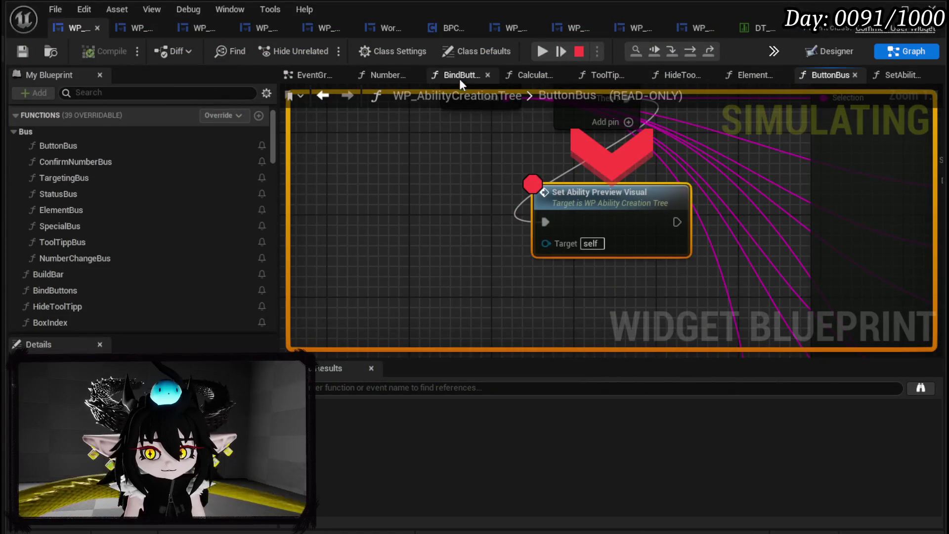
left_click(550, 49)
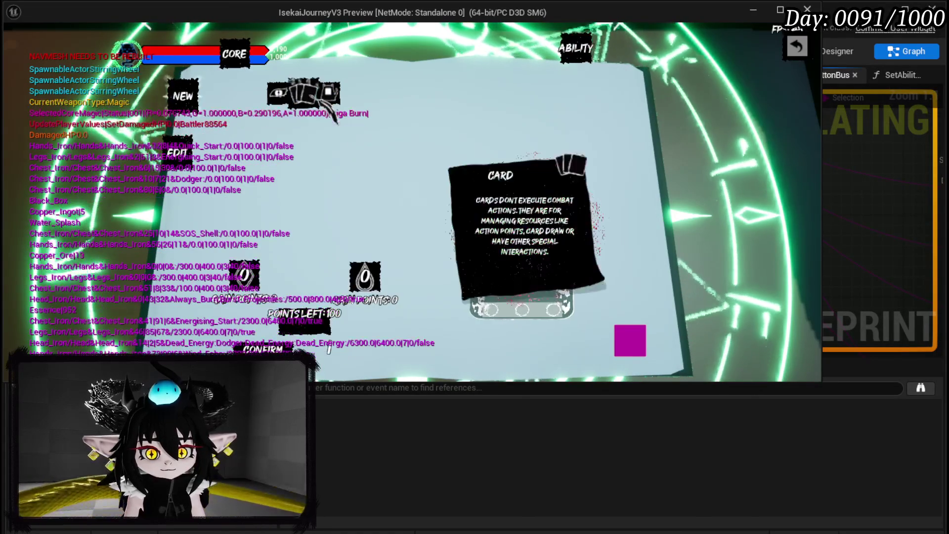
left_click(327, 118)
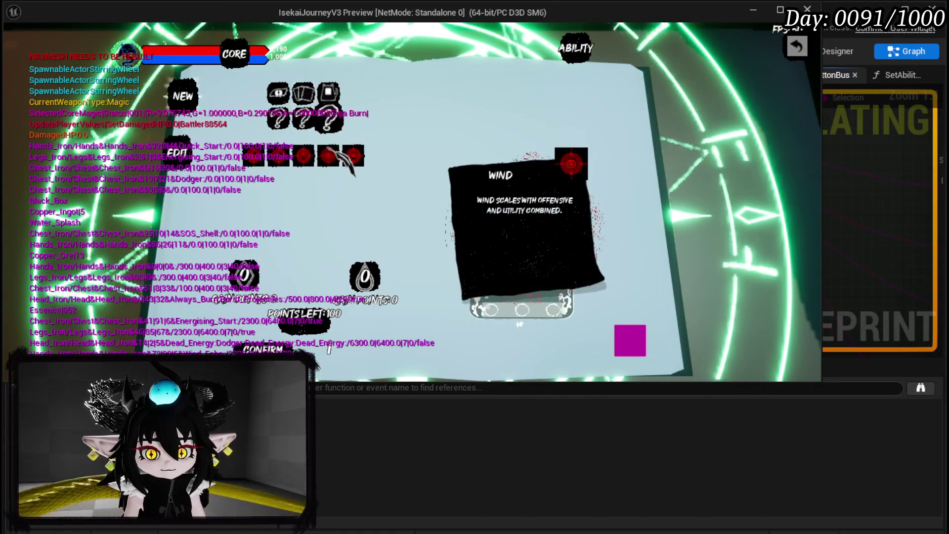
left_click(327, 156)
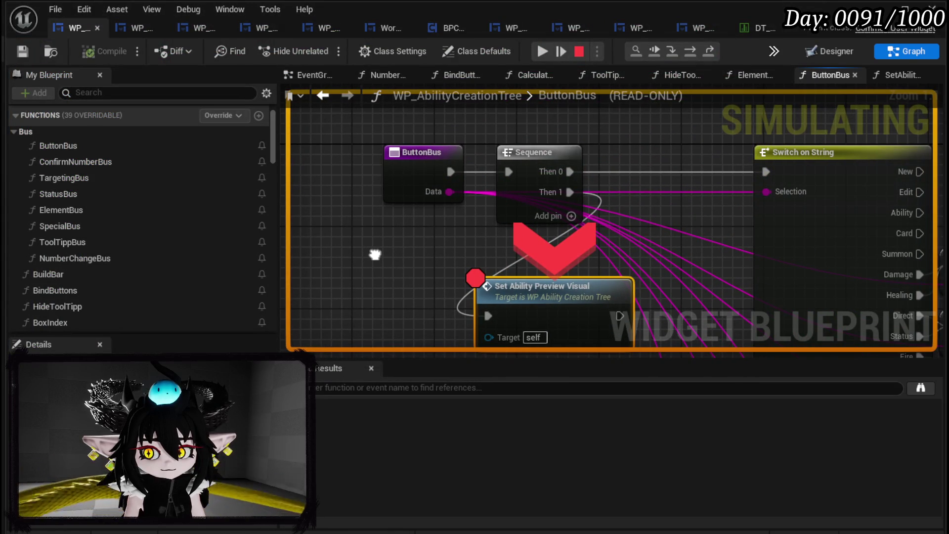
Step: Add a breakpoint on the Switch on String node and pick Water to hit it
right_click(844, 165)
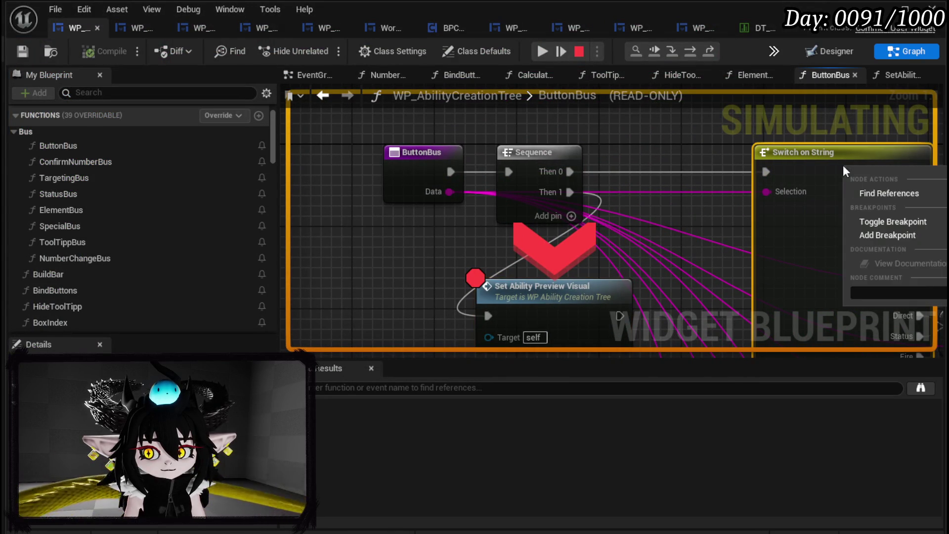
left_click(897, 237)
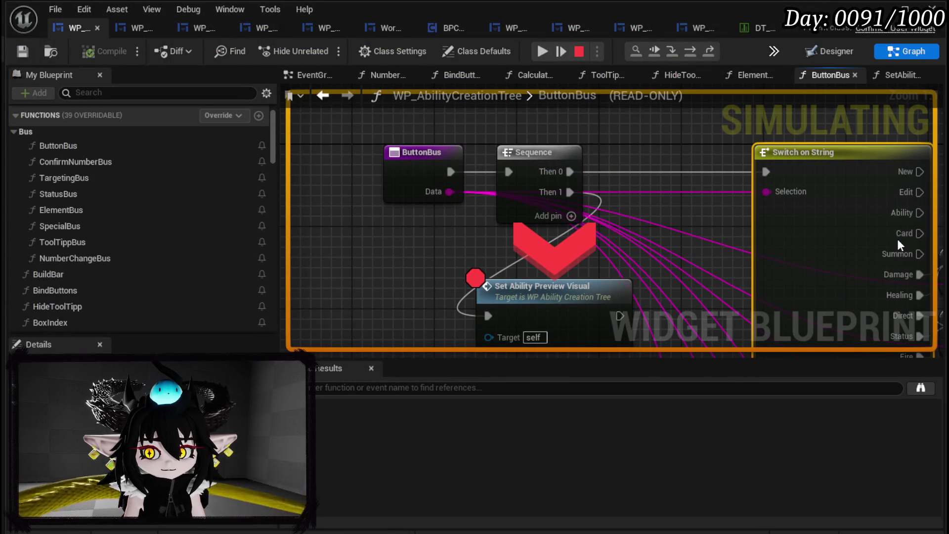
left_click(542, 51)
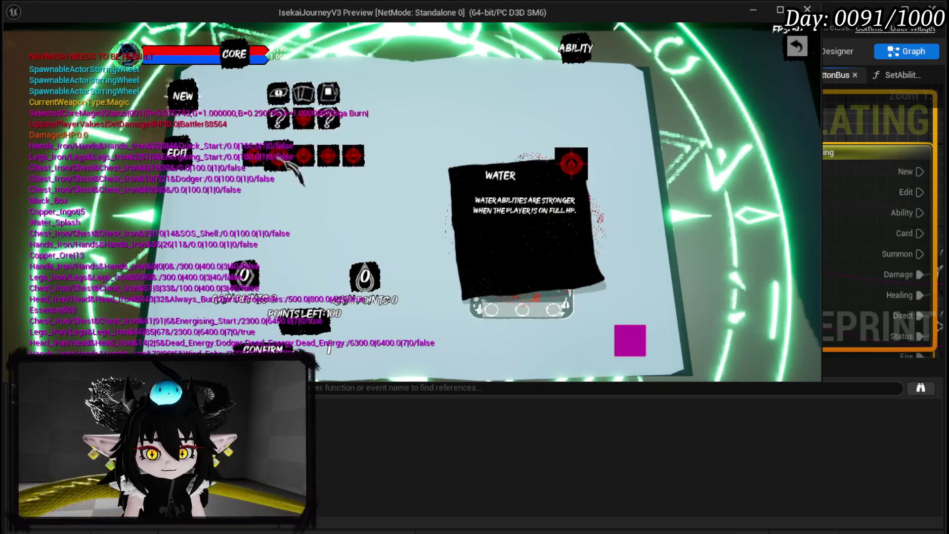
left_click(302, 150)
scroll(569, 142, "up", 5)
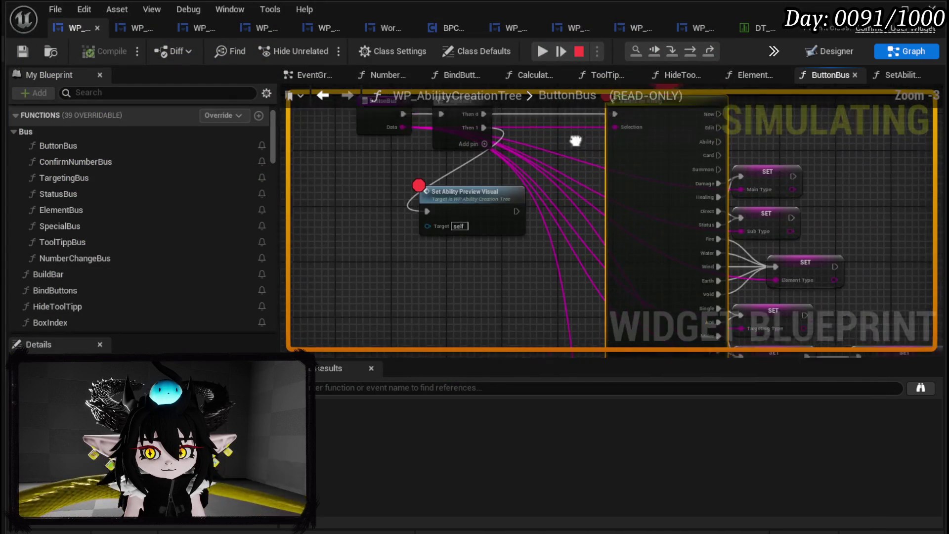
mouse_move(530, 185)
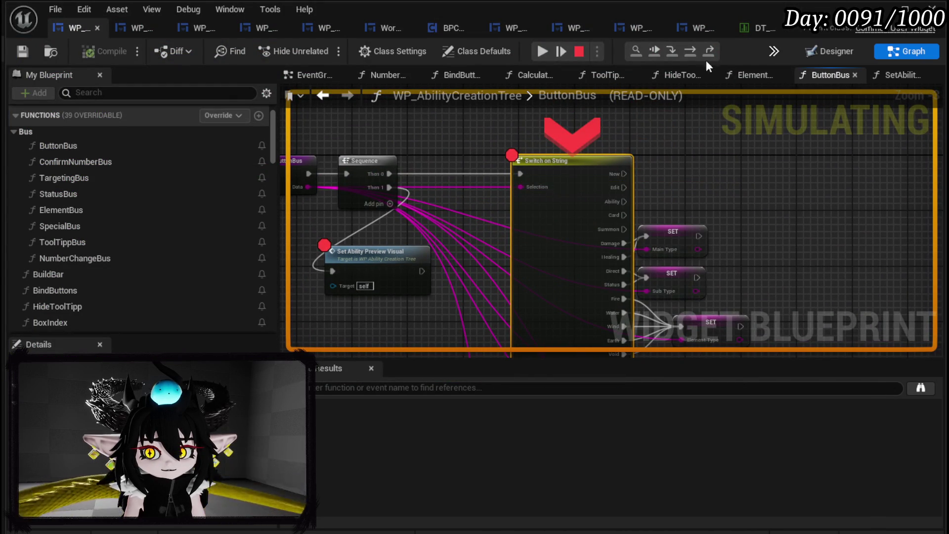
Step: Step through Sequence into SetAbilityPreviewVisual up to Set Data, then resume the game
left_click(692, 53)
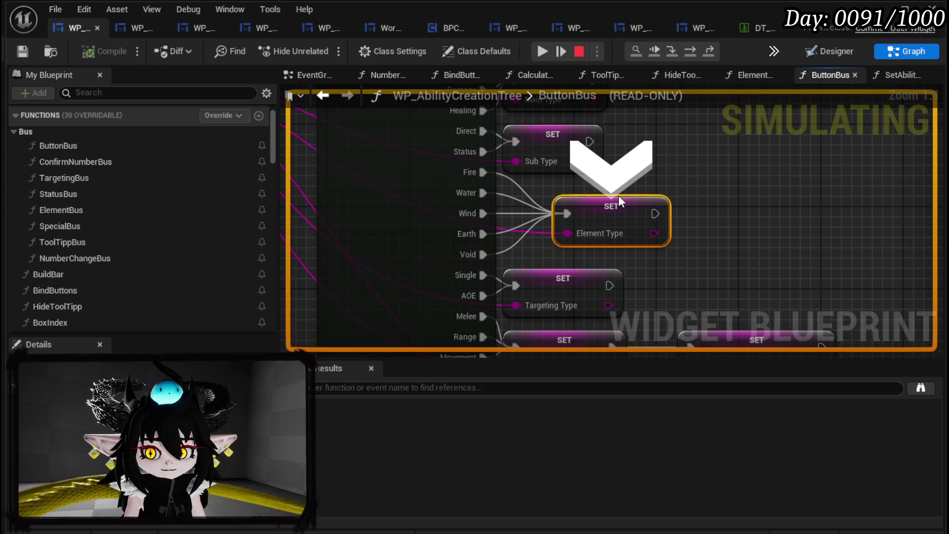
left_click(690, 53)
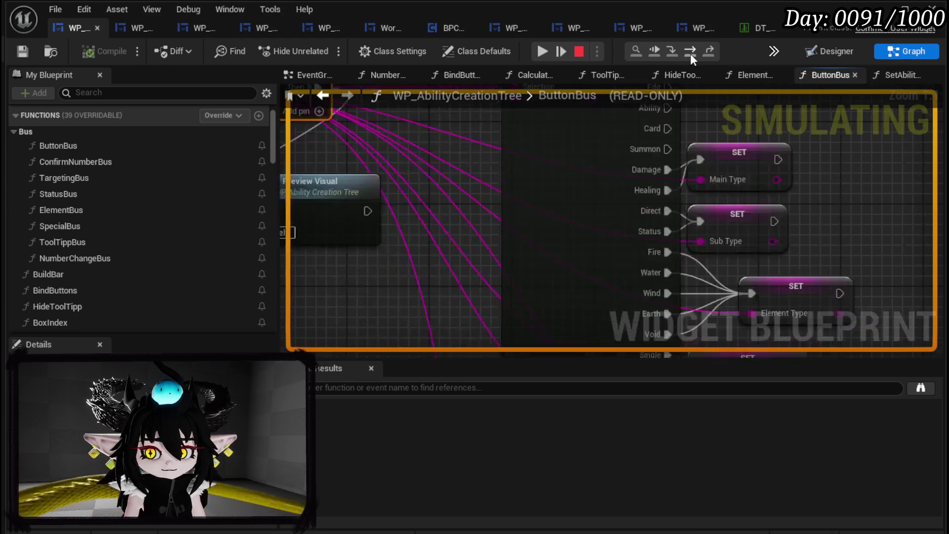
left_click(691, 53)
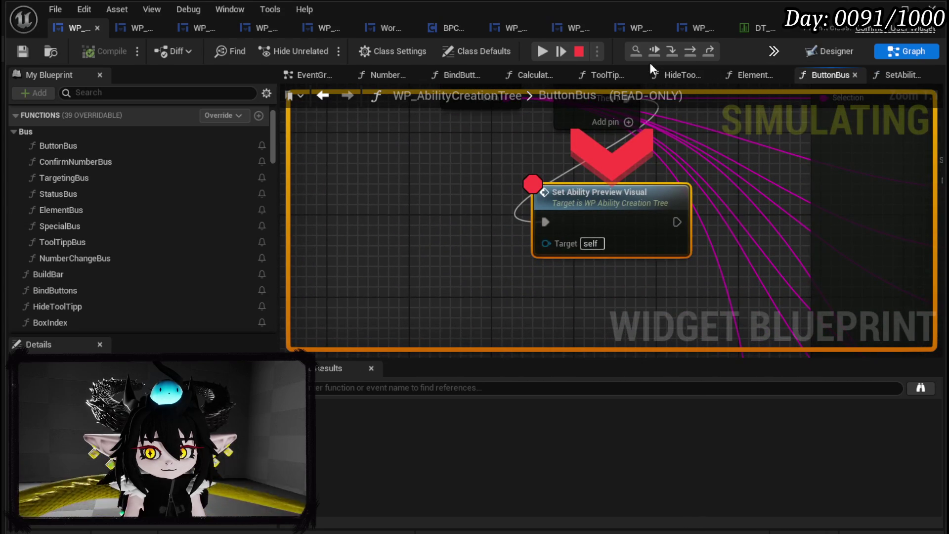
left_click(674, 50)
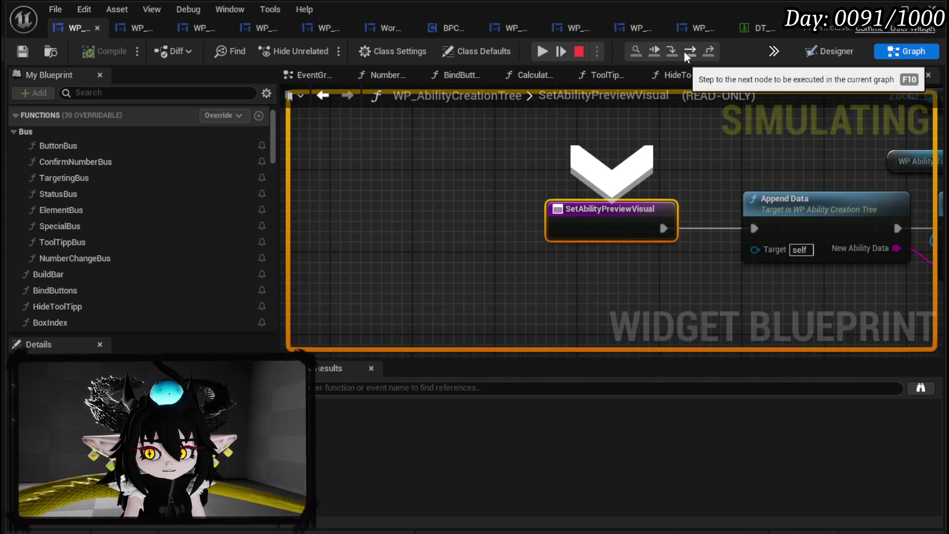
left_click(684, 51)
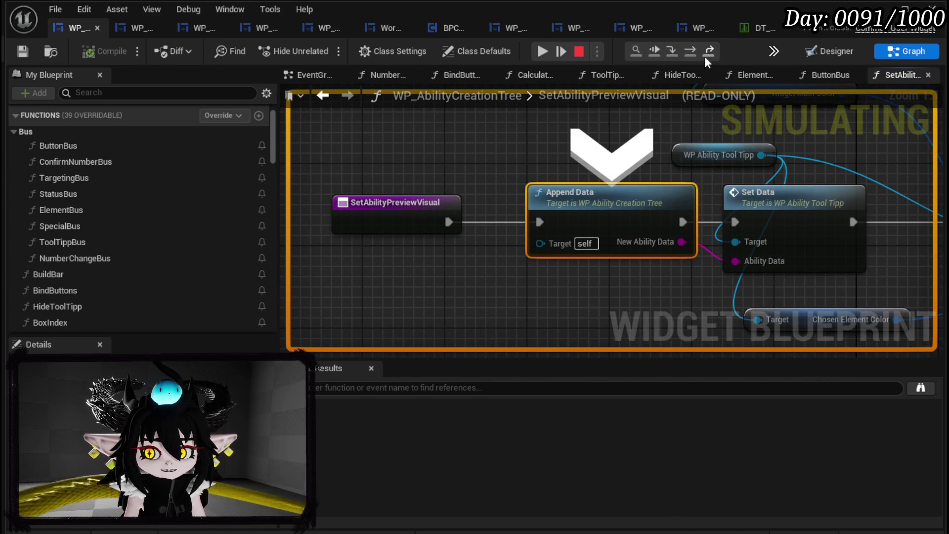
left_click(697, 51)
mouse_move(500, 235)
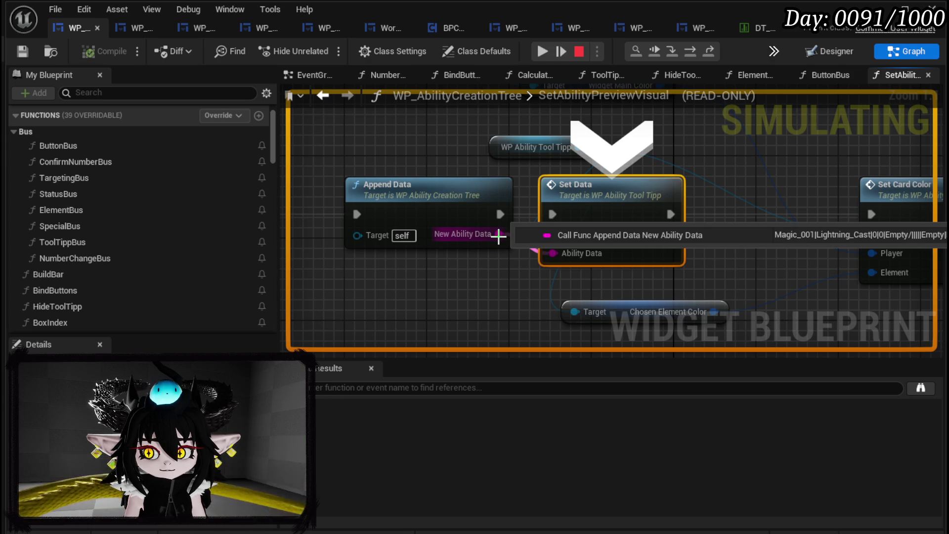
mouse_move(569, 262)
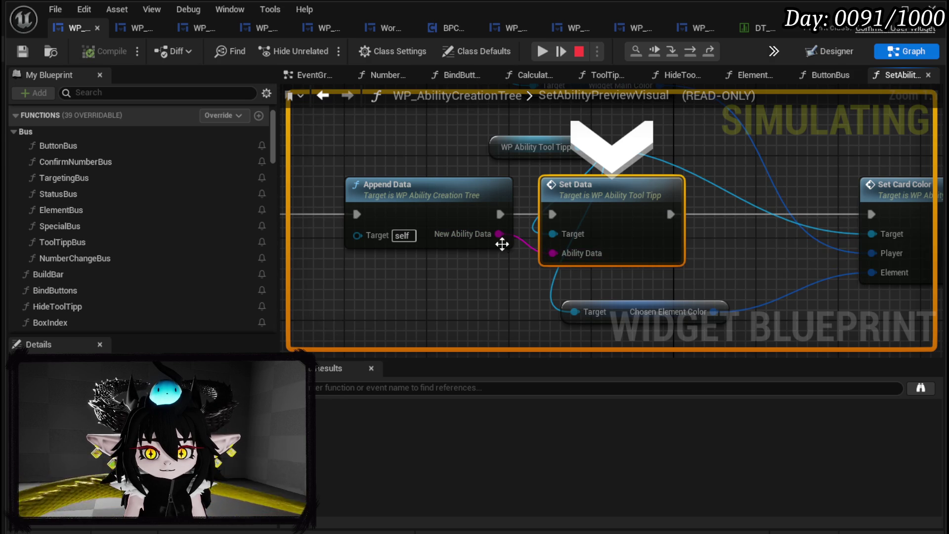
left_click(560, 51)
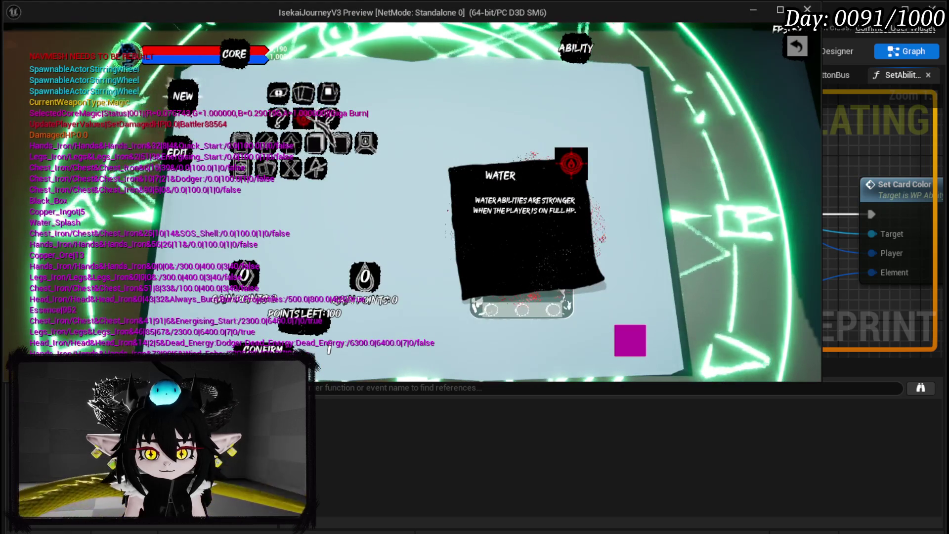
Step: Pick Fire and step through ButtonBus into SetAbilityPreviewVisual up to Append Data
left_click(255, 167)
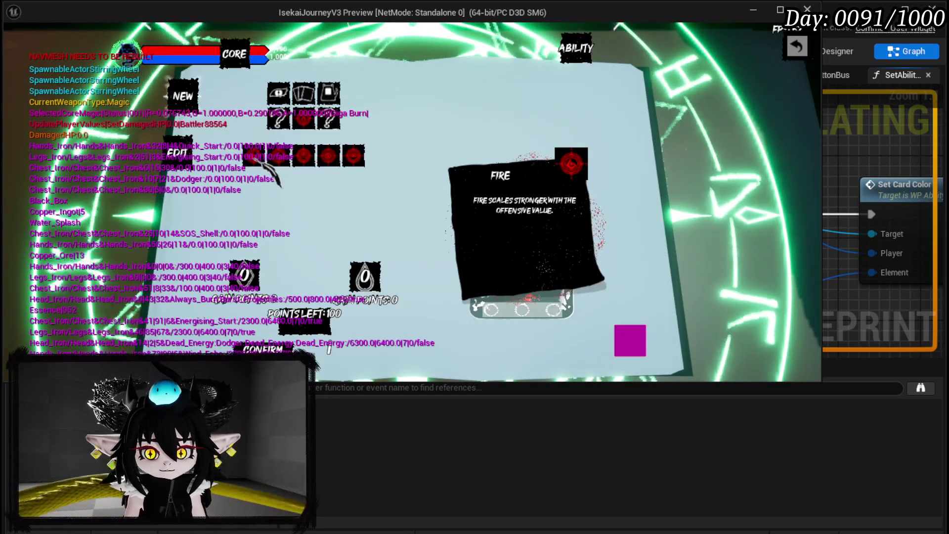
left_click(252, 157)
left_click(690, 54)
mouse_move(589, 237)
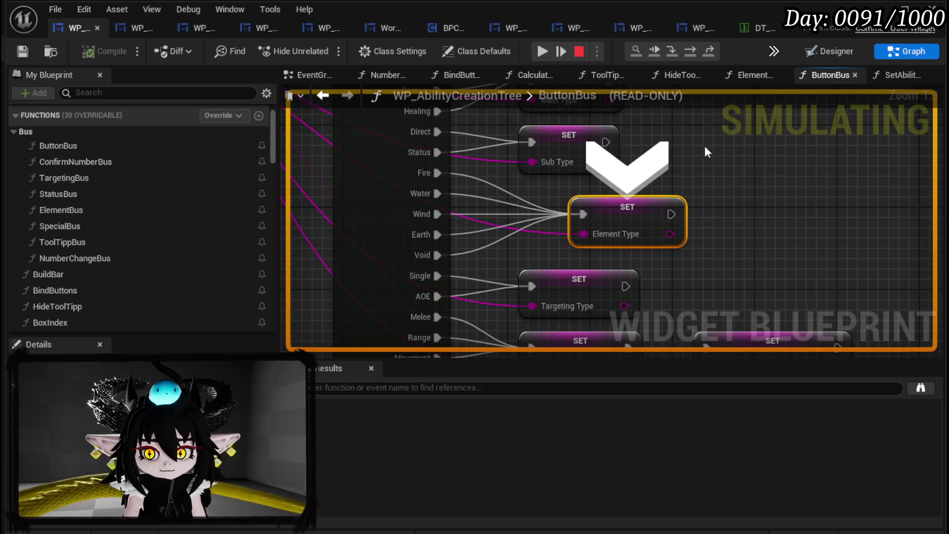
left_click(693, 52)
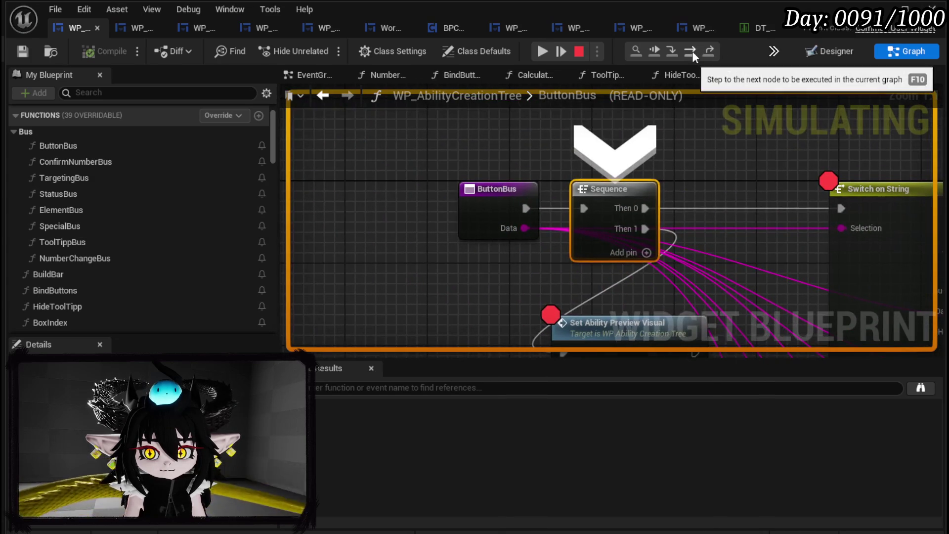
left_click(692, 51)
left_click(685, 51)
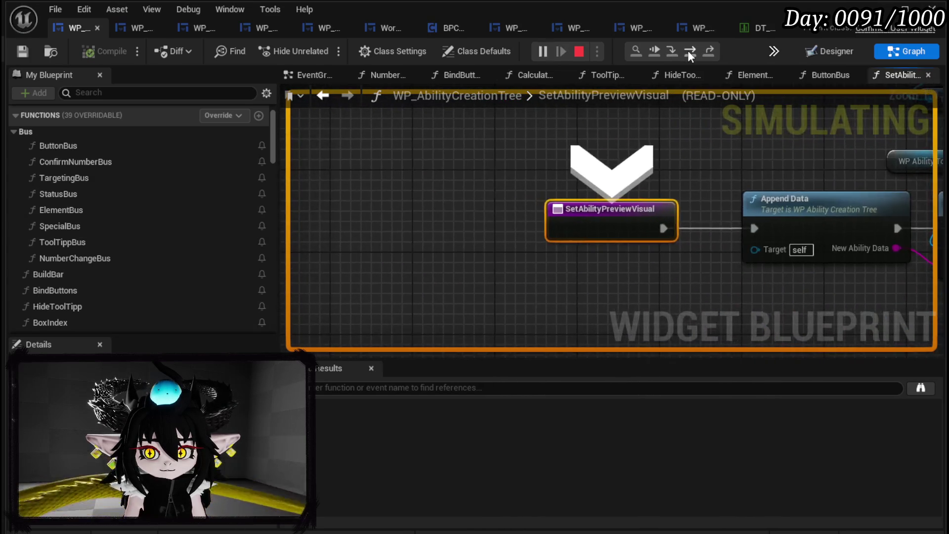
left_click(688, 52)
Step: Step into AppendData to the Ability String Data assignment and locate the element nodes
left_click(672, 50)
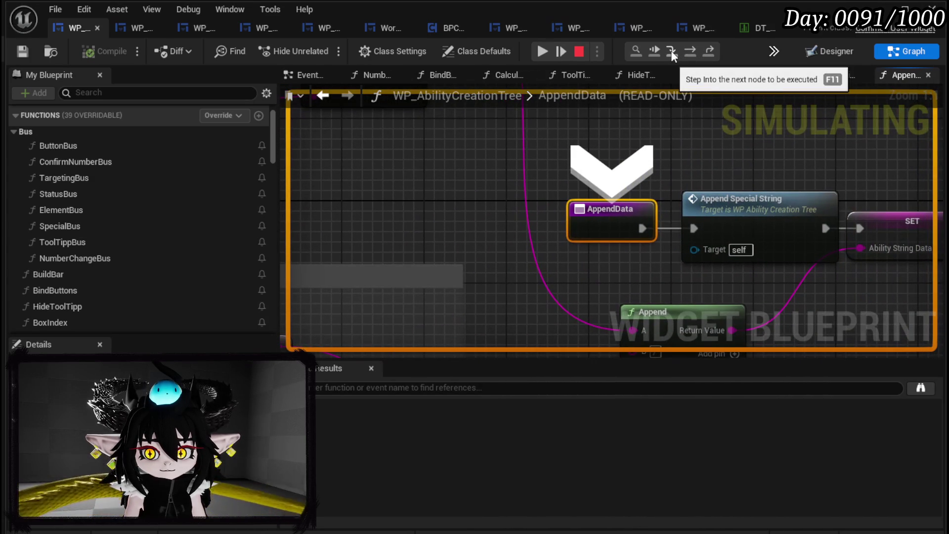
left_click(690, 52)
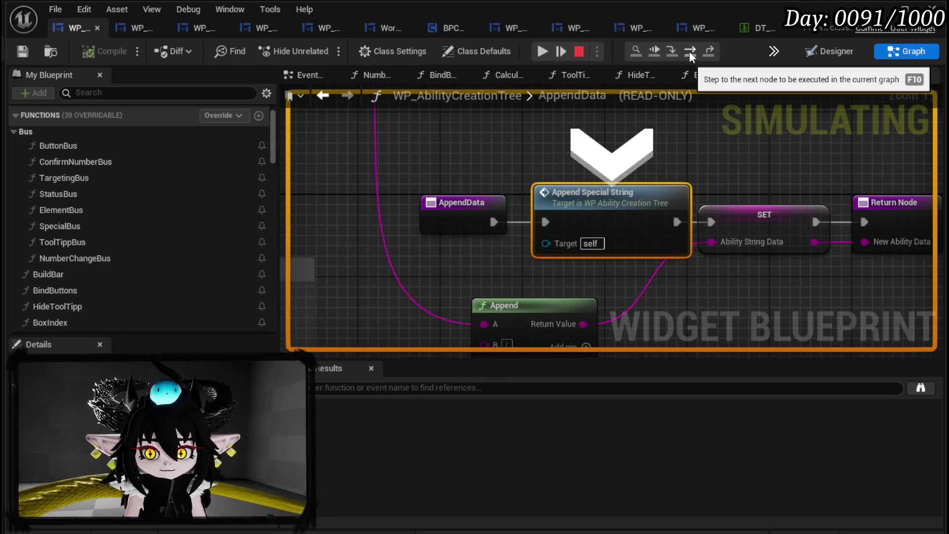
left_click(691, 52)
mouse_move(590, 238)
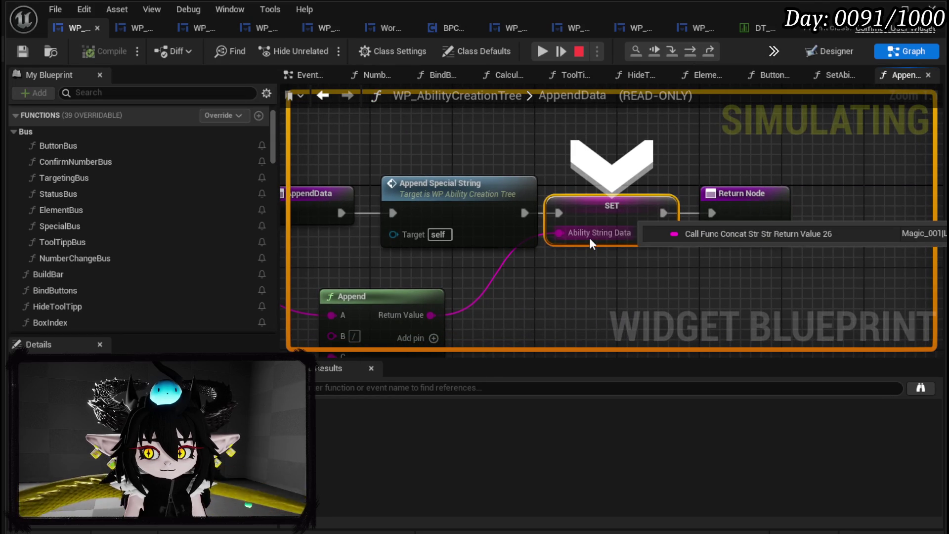
scroll(571, 230, "down", 3)
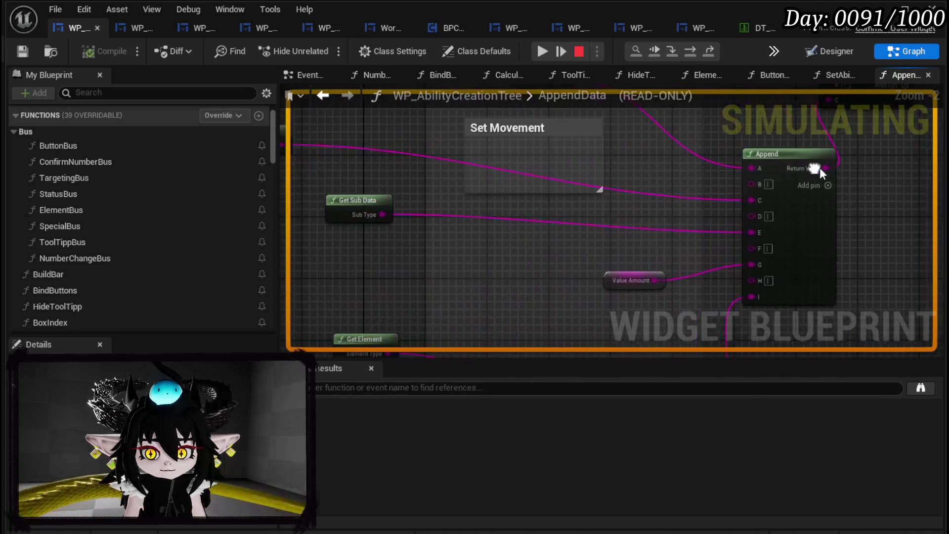
mouse_move(416, 216)
left_mouse_down()
mouse_move(482, 217)
mouse_move(455, 229)
mouse_move(476, 157)
left_mouse_up()
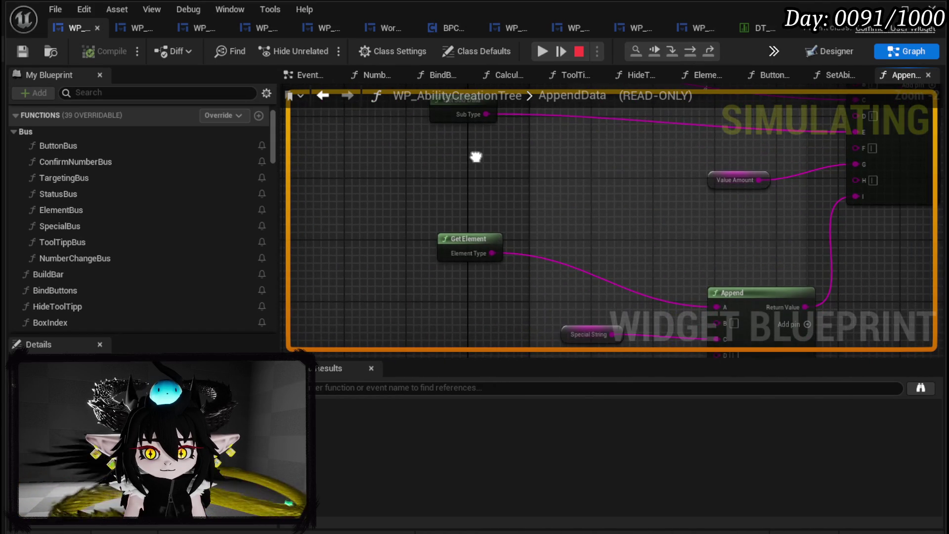
Step: Open GetElement, inspect its Element Type pins showing Fire, and stop the session
double_click(479, 244)
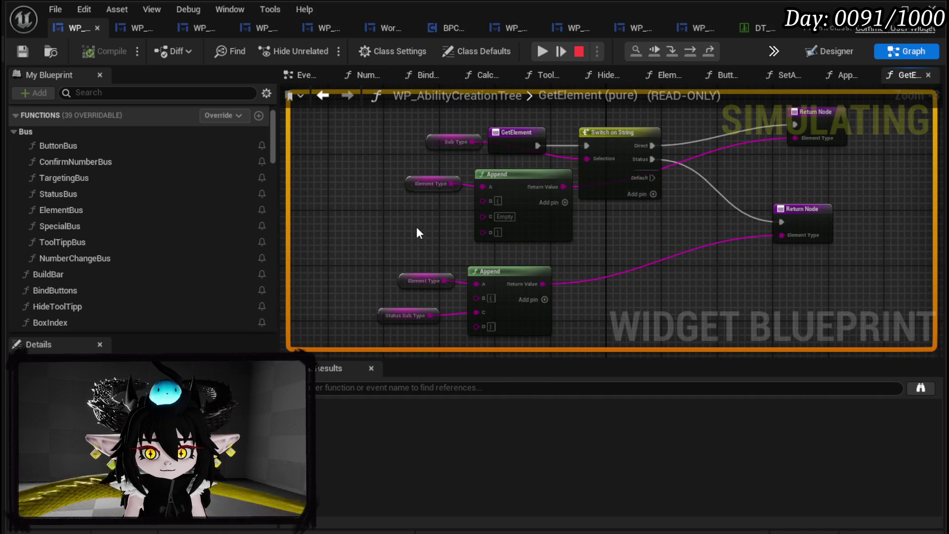
mouse_move(416, 226)
left_mouse_down()
mouse_move(408, 267)
mouse_move(408, 231)
mouse_move(407, 254)
left_mouse_up()
mouse_move(432, 212)
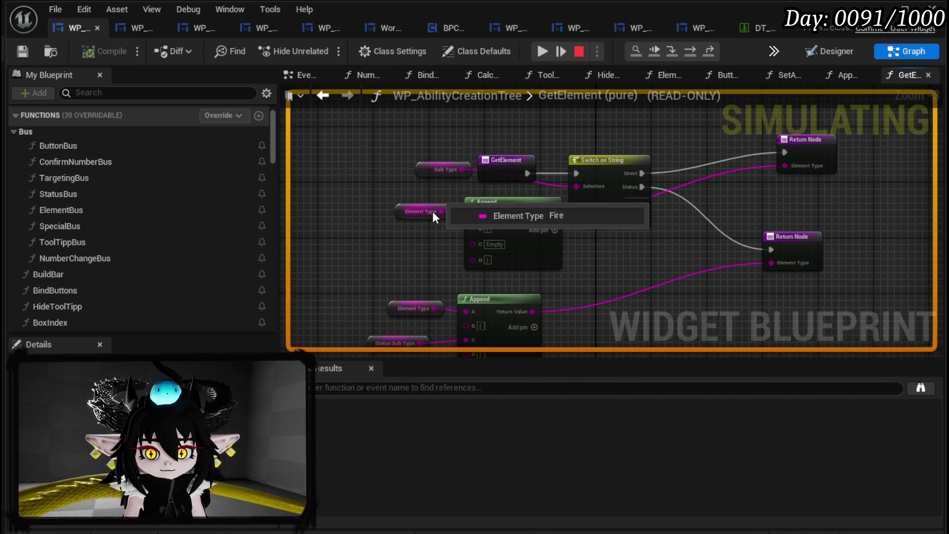
mouse_move(437, 308)
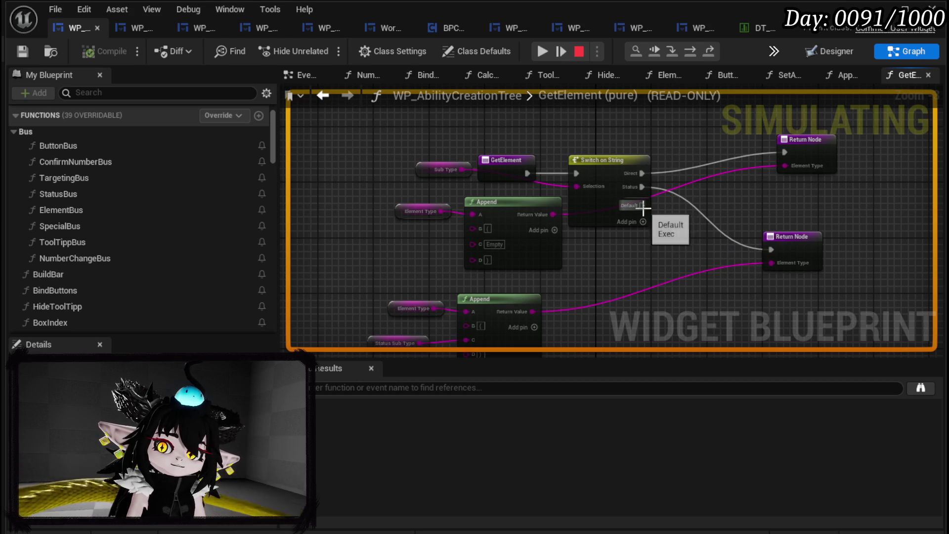
left_click(579, 54)
Step: Add a Return Node for Switch on String's Default case fed by the Append result, then compile and save
left_click_drag(785, 218, 693, 178)
left_click(705, 212)
key("ctrl+c")
key("ctrl+v")
mouse_move(556, 170)
left_mouse_down()
mouse_move(677, 285)
mouse_move(703, 265)
left_mouse_up()
left_click_drag(466, 179, 691, 291)
left_click_drag(634, 260, 718, 254)
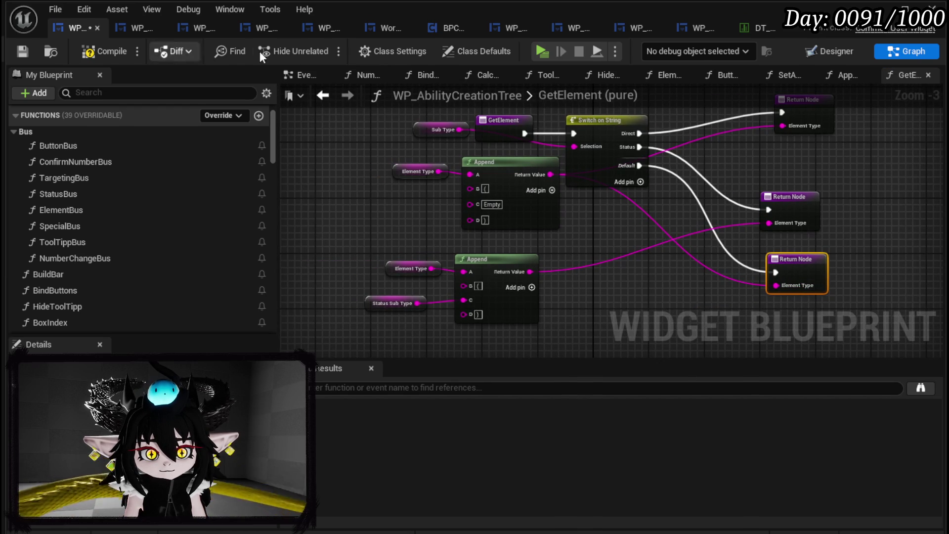
left_click(22, 48)
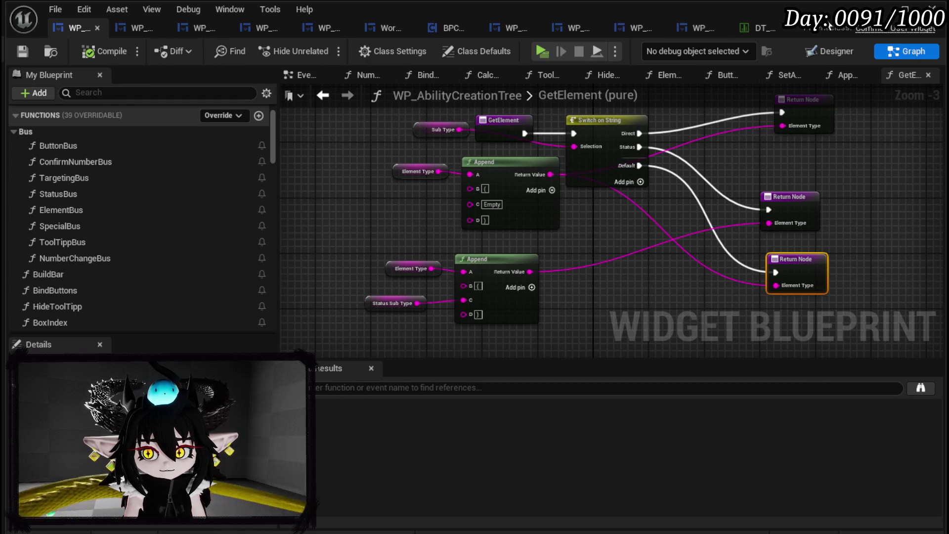
key("alt+Tab")
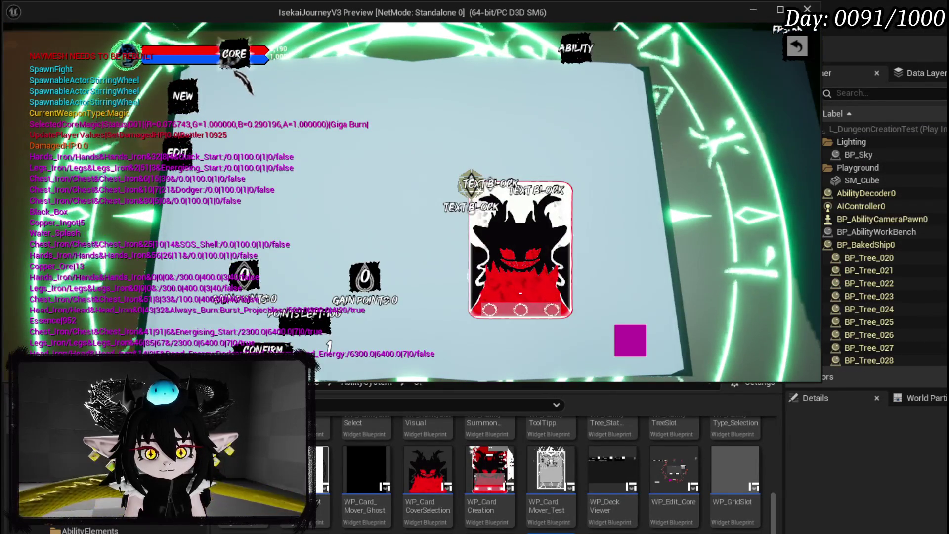
Step: Resume past the ButtonBus breakpoint while picking card options and another element
key("alt+Tab")
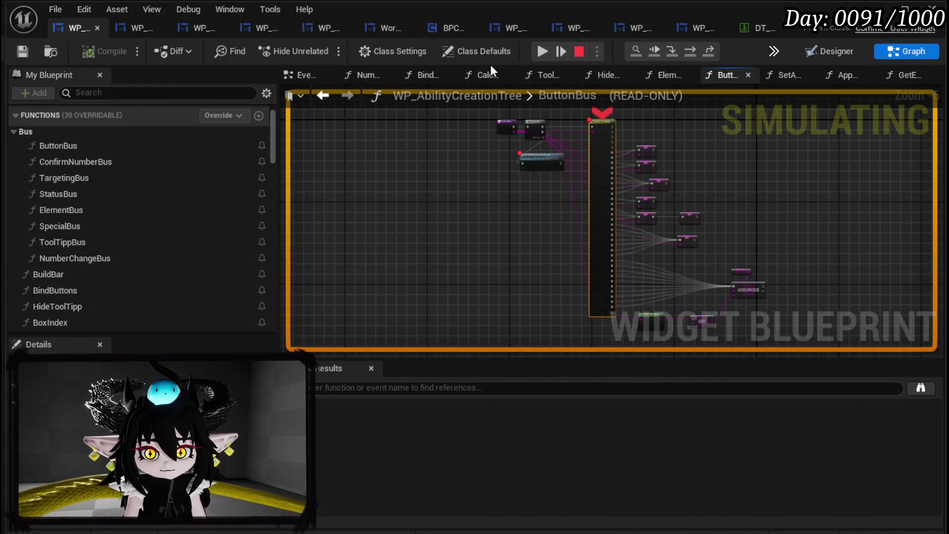
left_click(545, 55)
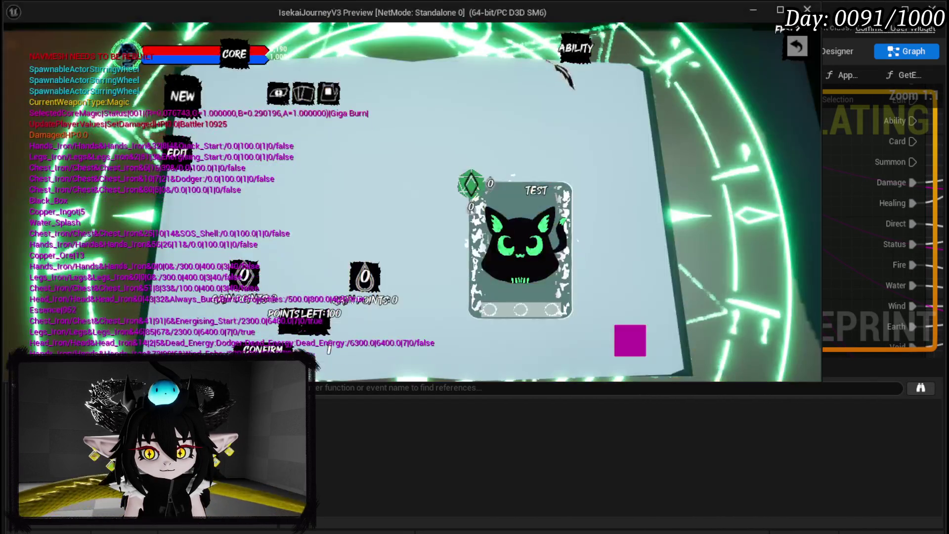
mouse_move(316, 127)
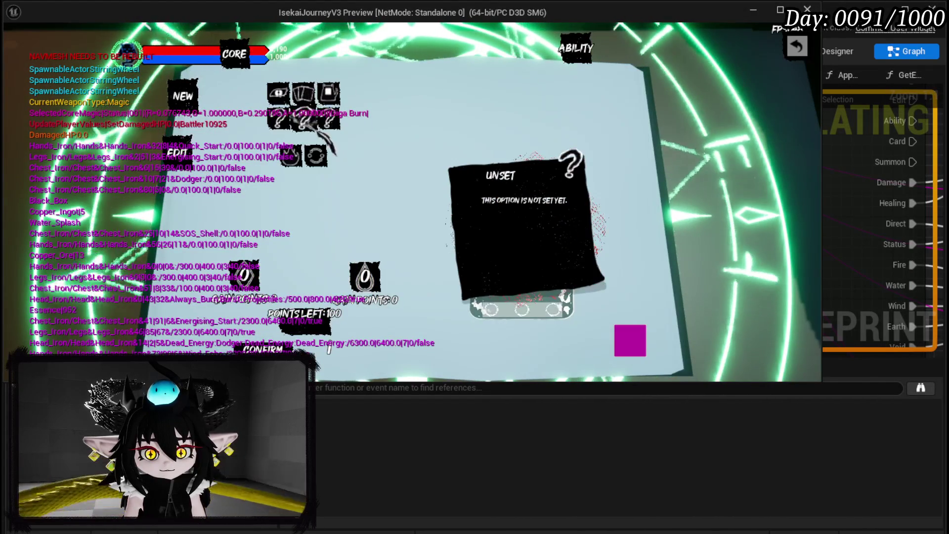
left_click(318, 153)
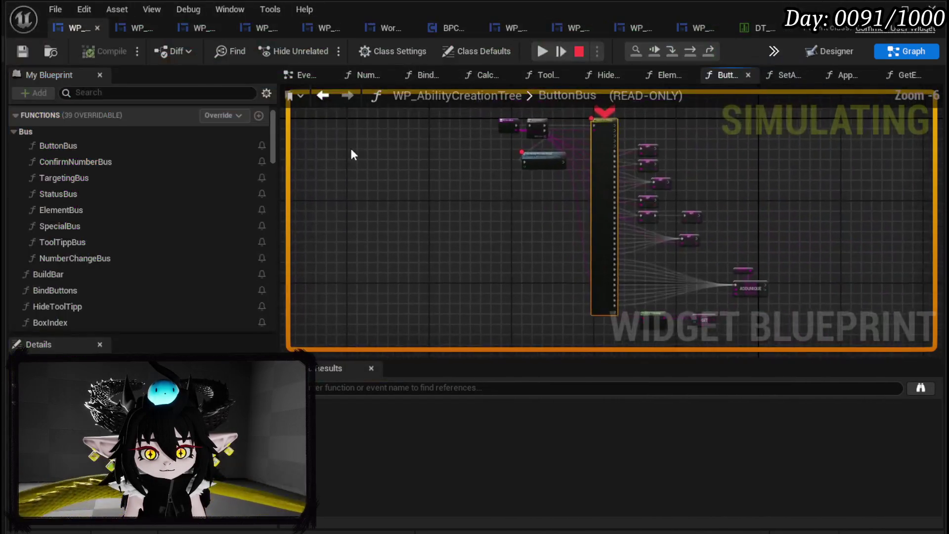
left_click(547, 48)
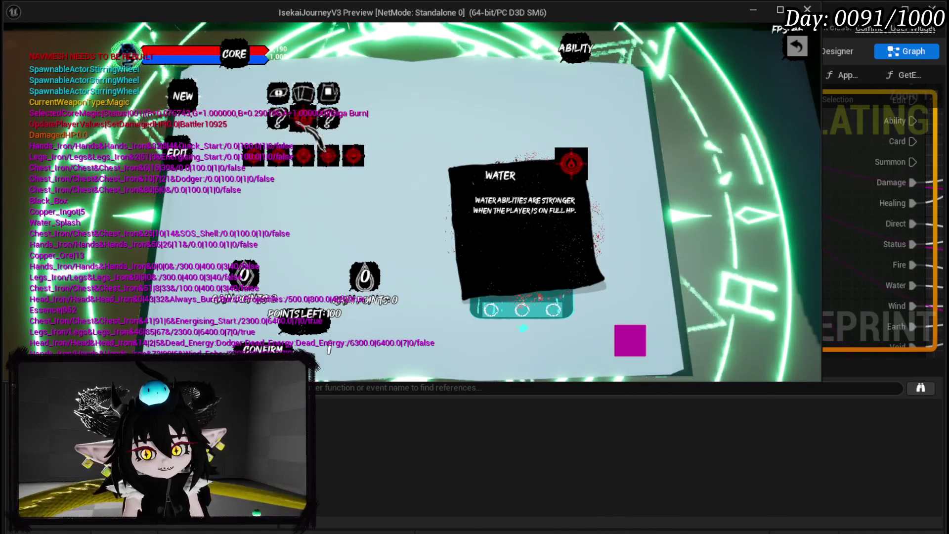
left_click(254, 156)
Step: Remove the breakpoint from Set Ability Preview Visual and resume the preview
right_click(614, 129)
left_click(598, 178)
scroll(539, 156, "up", 4)
right_click(557, 169)
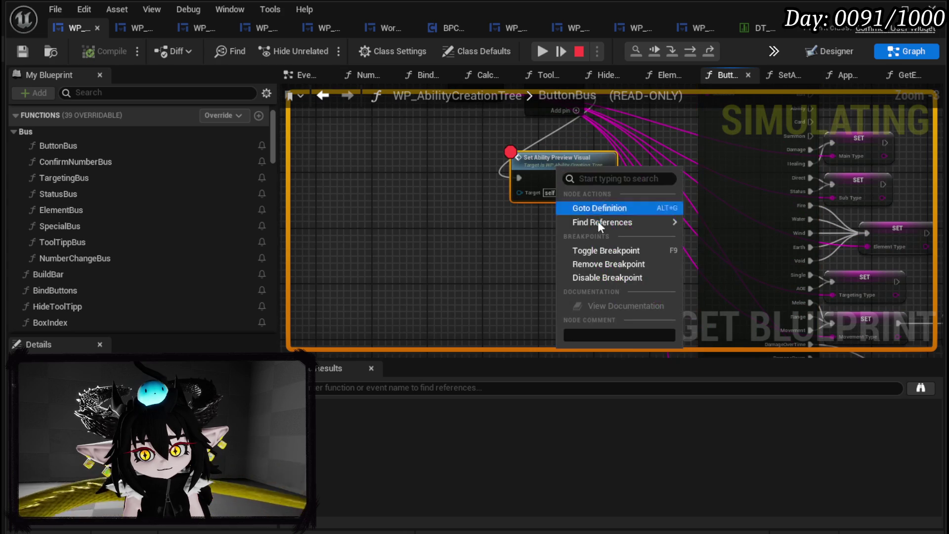
left_click(598, 262)
left_click(540, 52)
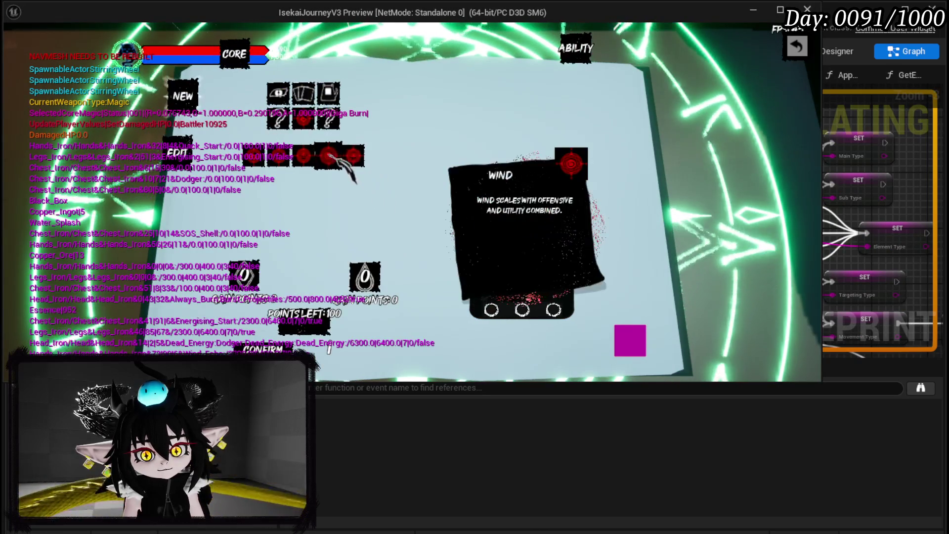
Step: Choose Wind, add the Exhaust Random effect, then check the Action Points option details
left_click(353, 156)
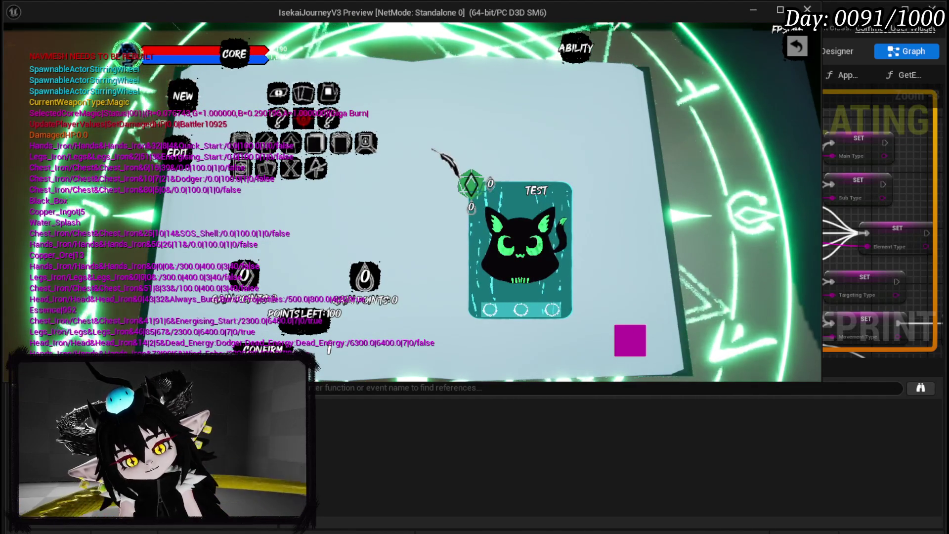
mouse_move(367, 142)
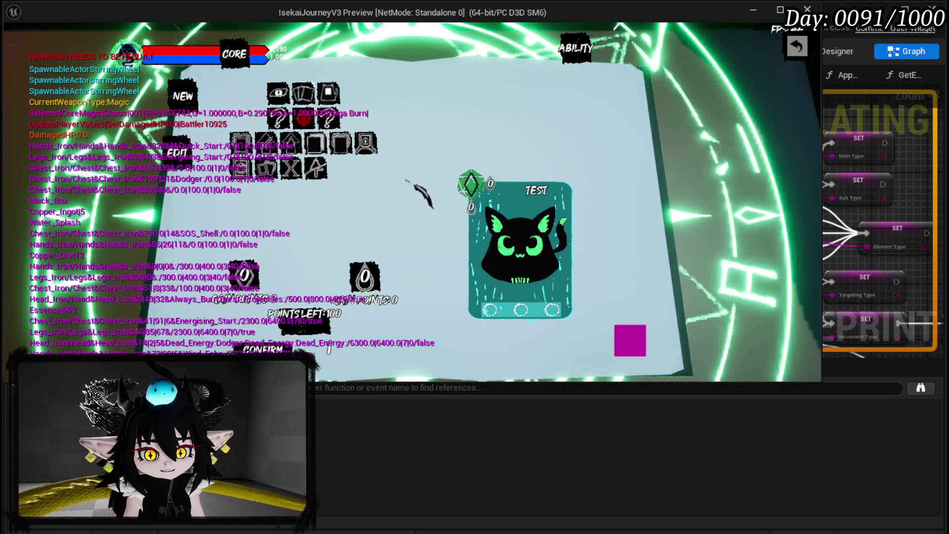
mouse_move(268, 170)
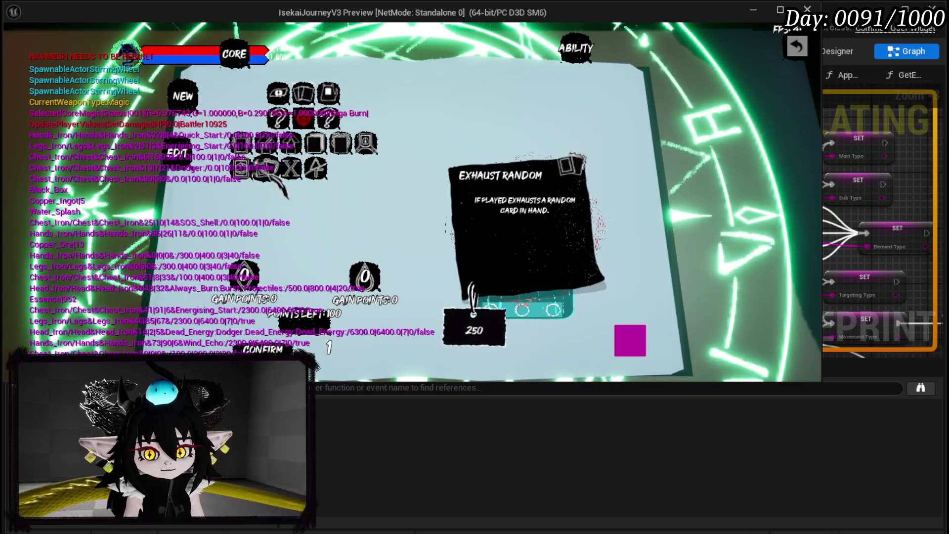
left_click(268, 170)
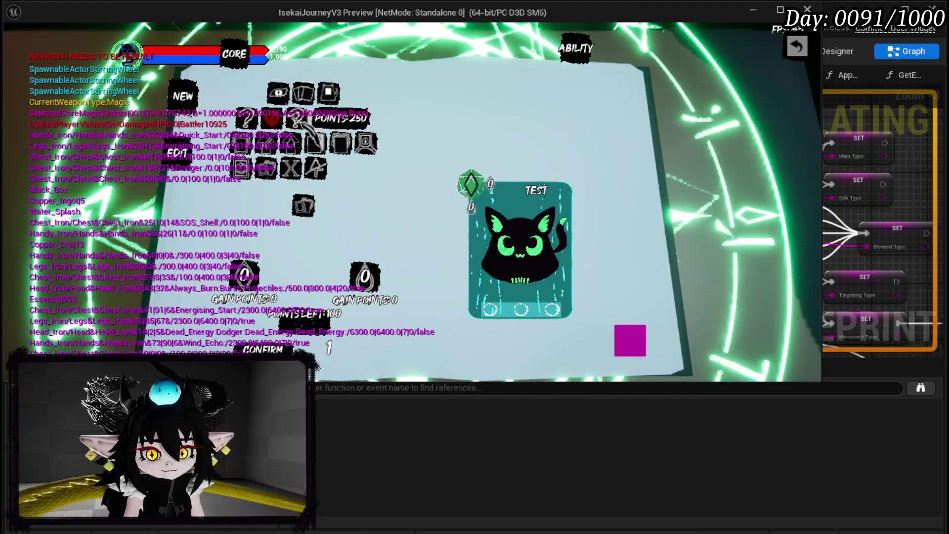
left_click(297, 118)
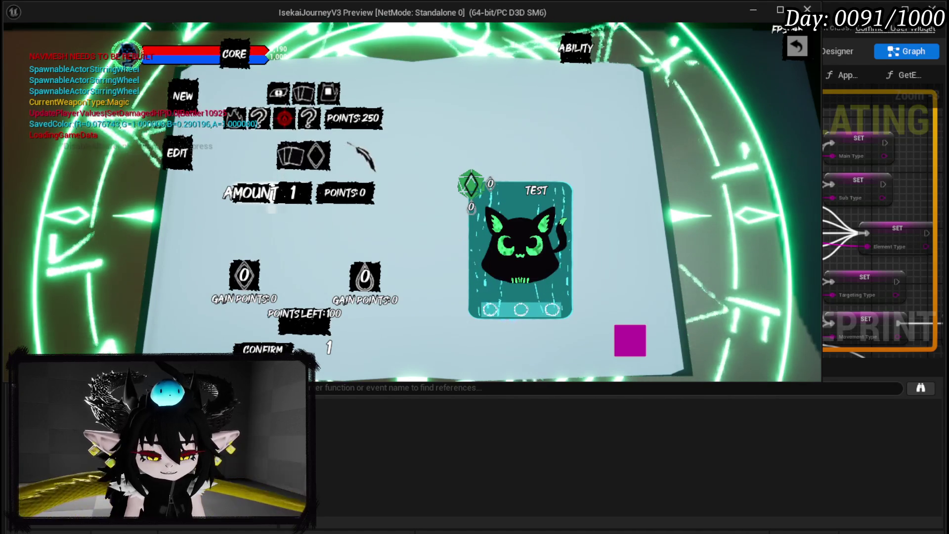
left_click(317, 149)
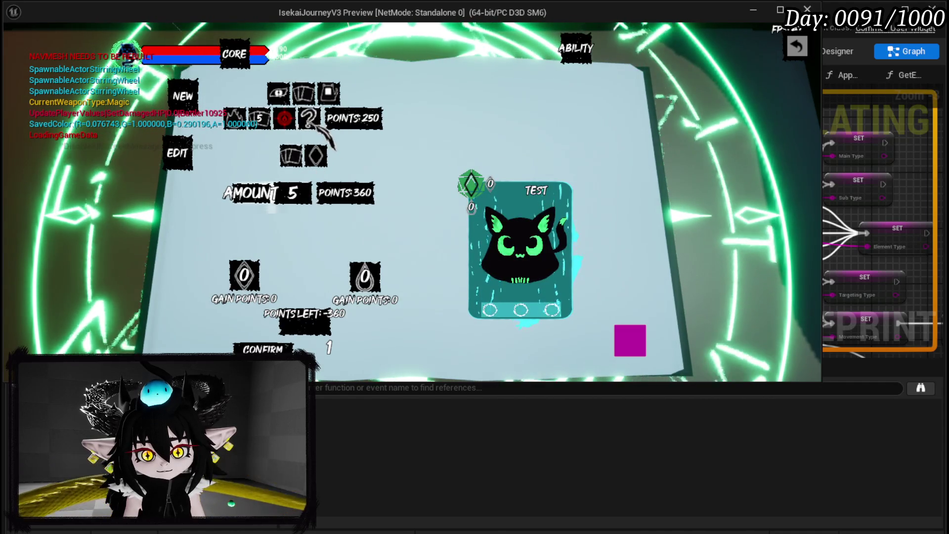
Step: In the play preview, choose Fire and Exhaust, then switch to the card-drawing ability type
left_click(284, 118)
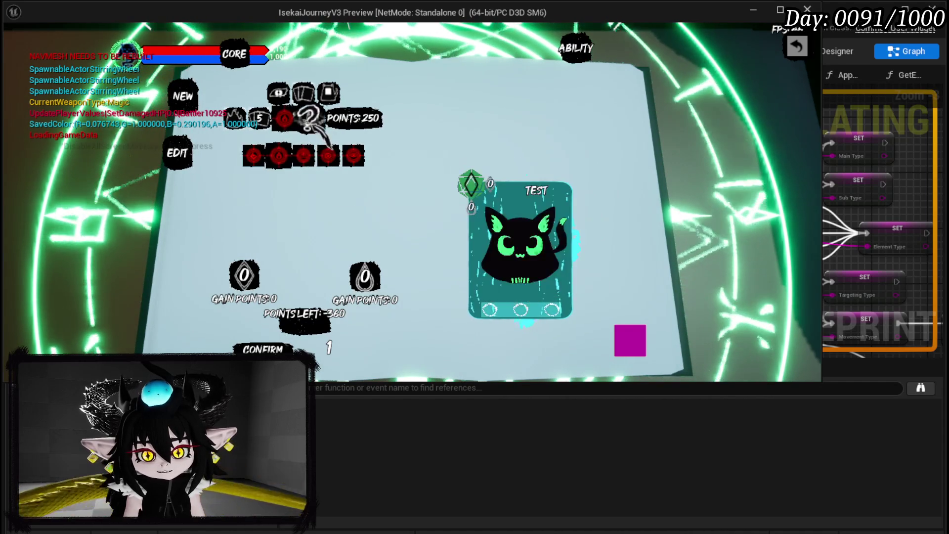
left_click(341, 144)
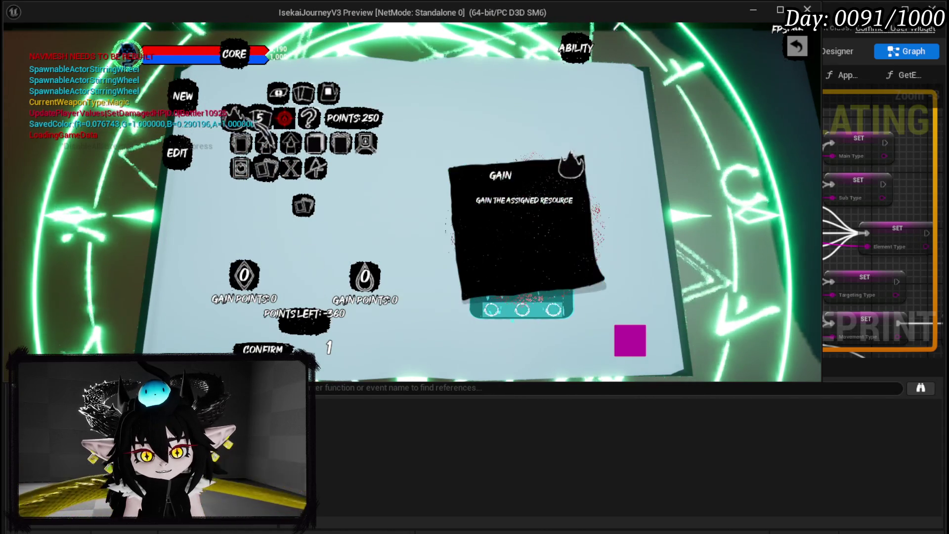
left_click(297, 165)
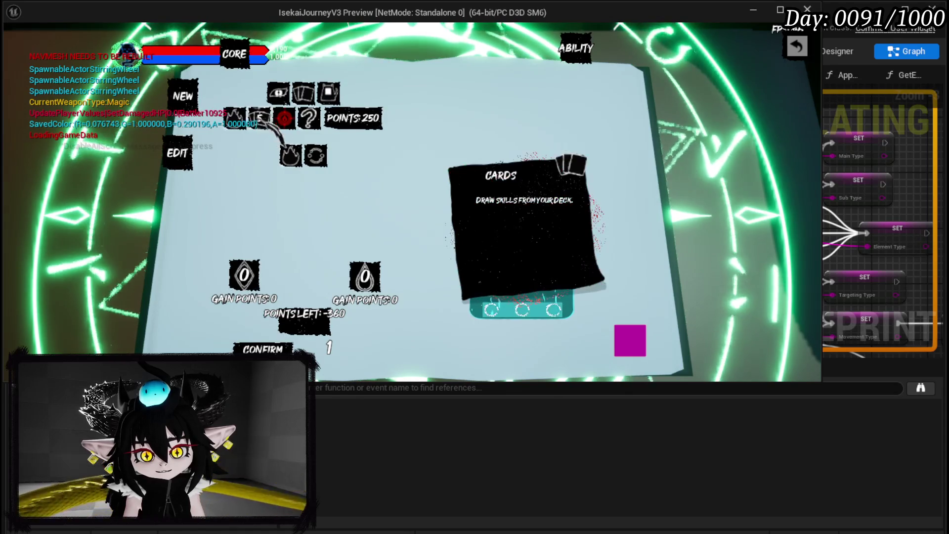
left_click(291, 156)
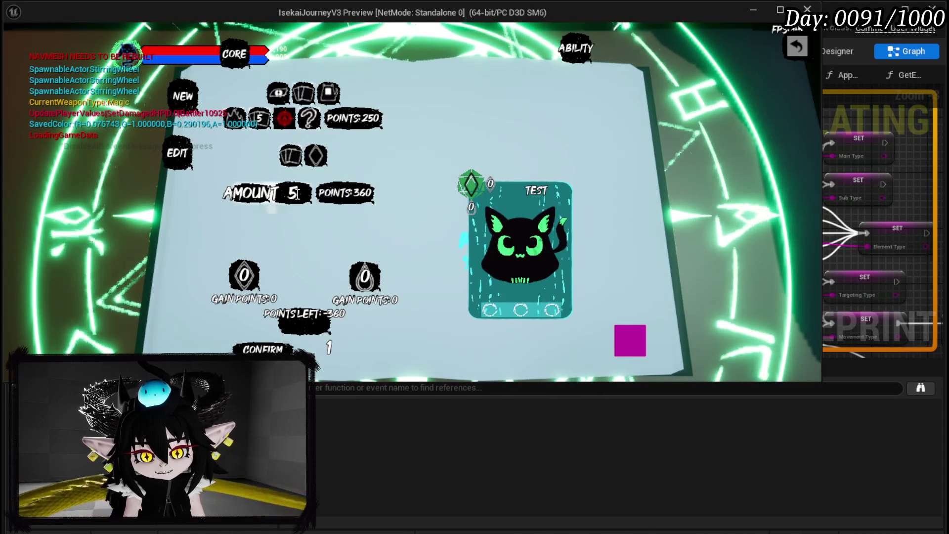
Step: Try amounts 3, 4, 3 and 2, confirm to print the ability data, and close the preview
key("BackSpace")
type("3")
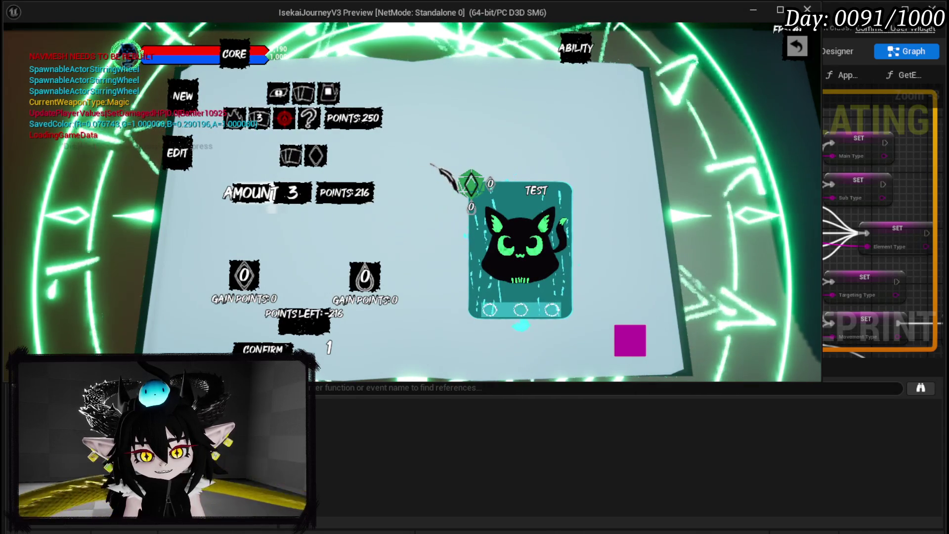
key("BackSpace")
type("4")
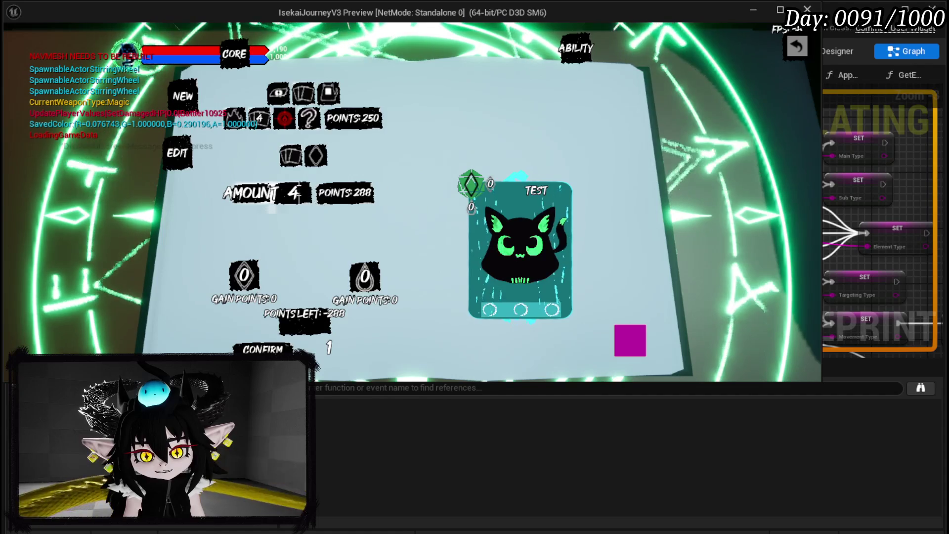
key("BackSpace")
type("3")
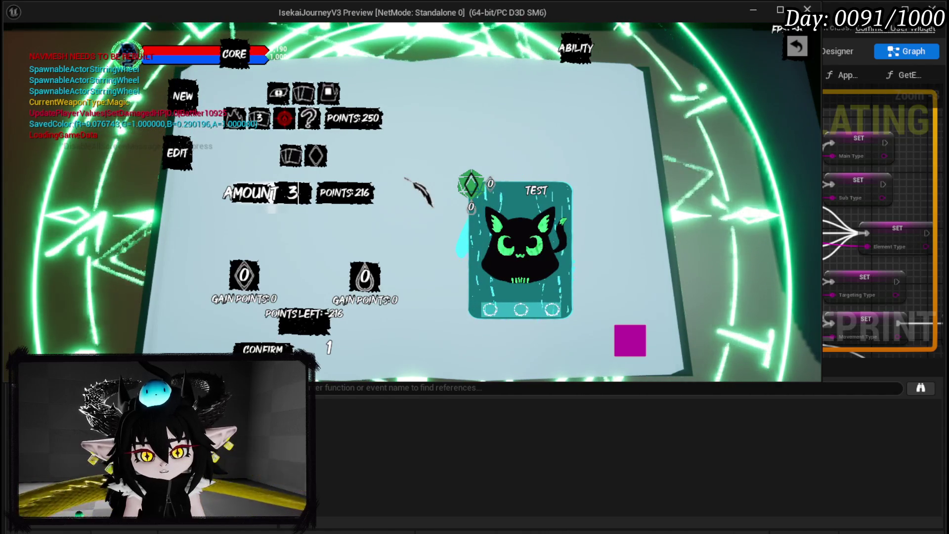
key("BackSpace")
type("2")
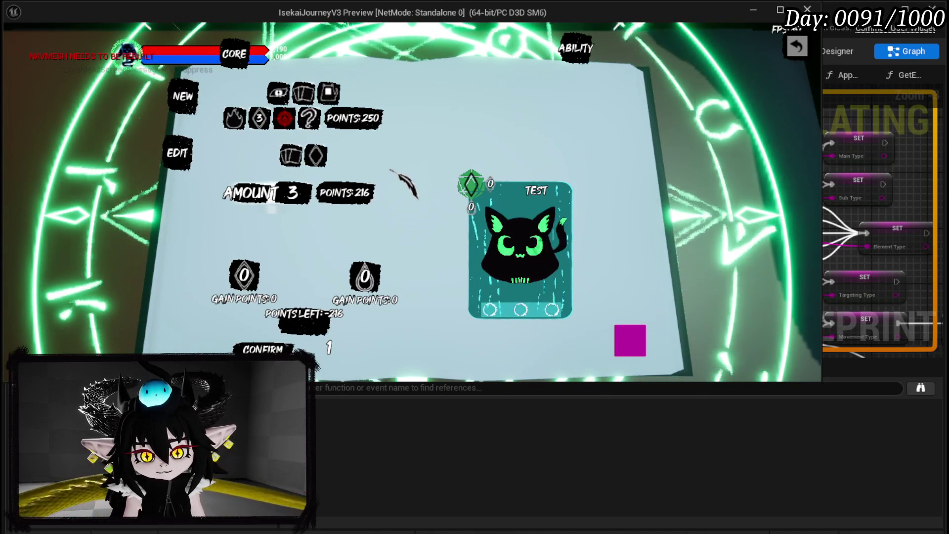
left_click(629, 339)
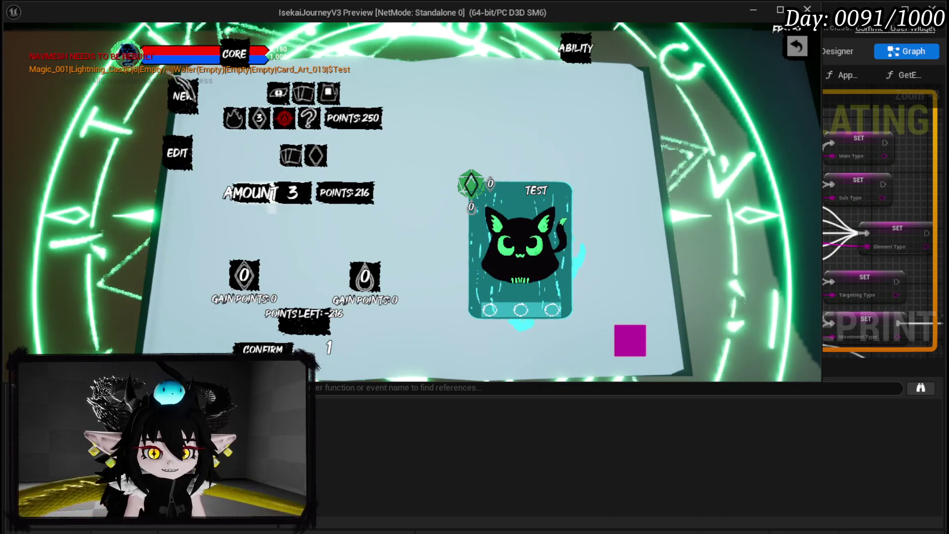
mouse_move(240, 124)
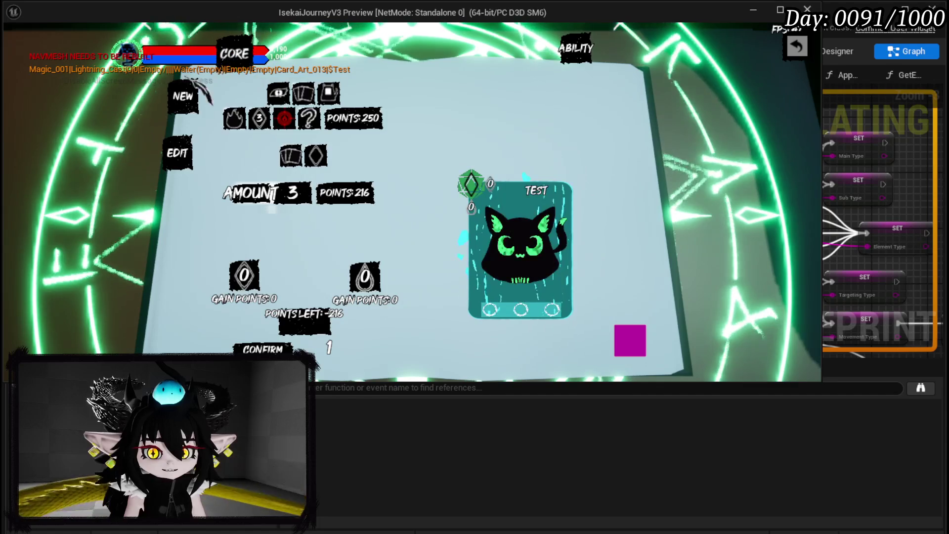
key("Escape")
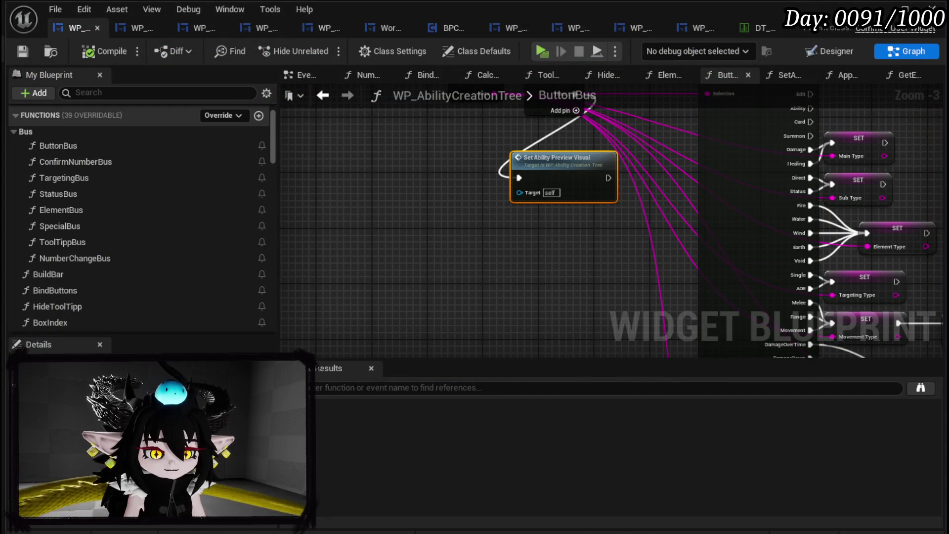
Step: Add a new output case to the ButtonBus Switch on String node
scroll(598, 261, "down", 2)
scroll(515, 237, "up", 2)
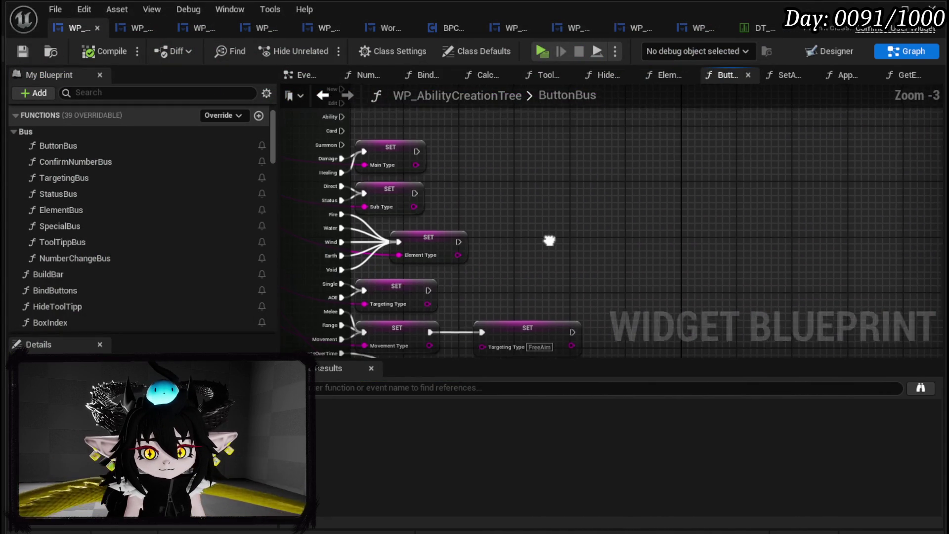
mouse_move(616, 254)
left_mouse_down()
mouse_move(625, 218)
mouse_move(840, 284)
left_mouse_up()
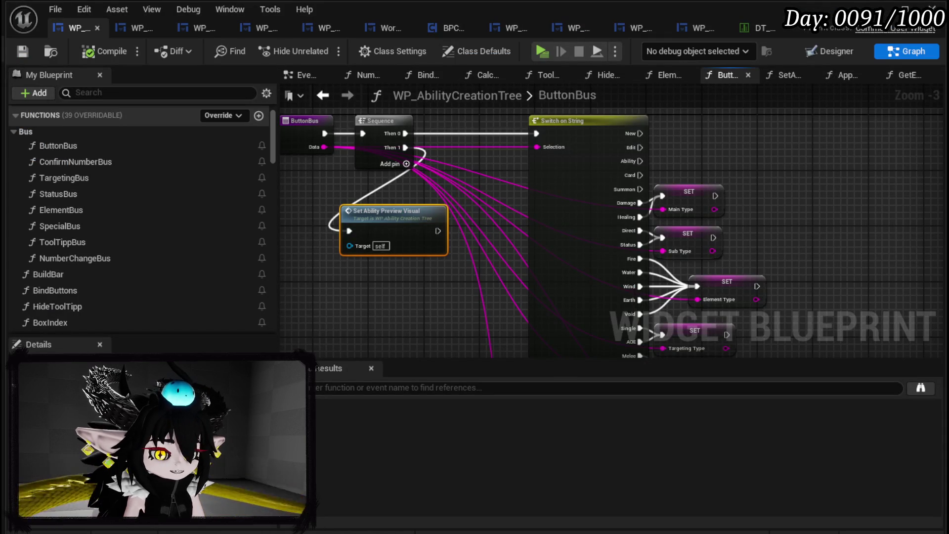
mouse_move(345, 280)
left_mouse_down()
mouse_move(371, 238)
mouse_move(406, 223)
left_mouse_up()
scroll(406, 224, "up", 1)
left_click_drag(439, 310, 390, 242)
left_click(390, 241)
left_click(429, 277)
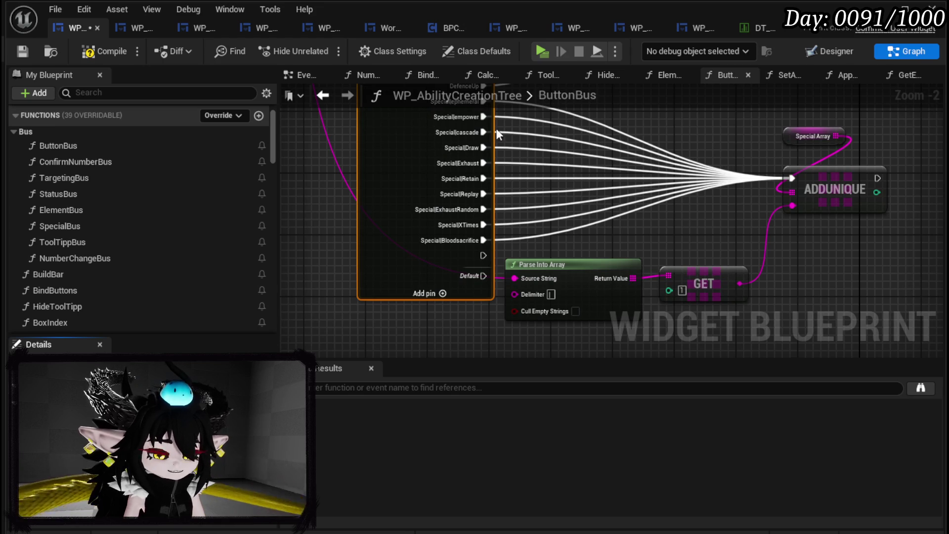
Step: Try pulling wires from the Card and Ability cases to add a node
scroll(418, 155, "down", 4)
scroll(407, 212, "up", 4)
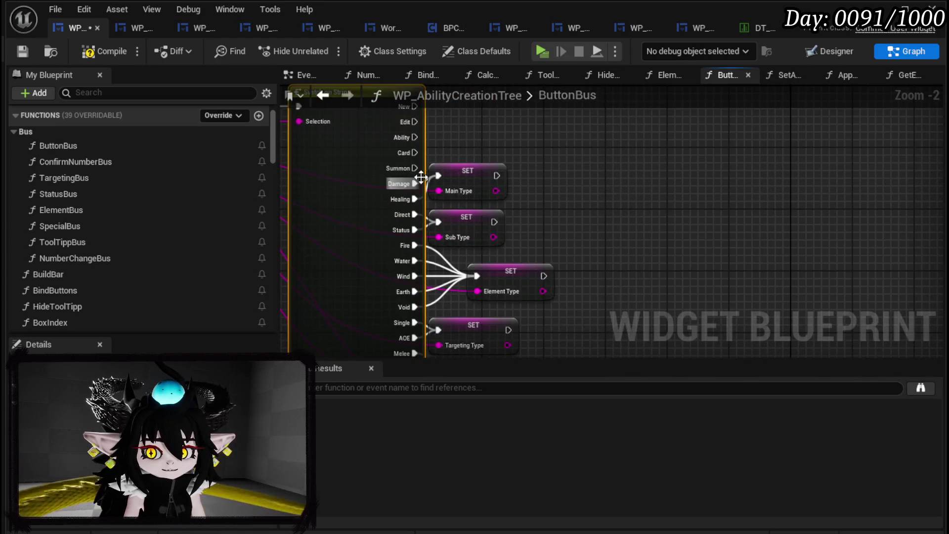
left_click_drag(405, 241, 469, 239)
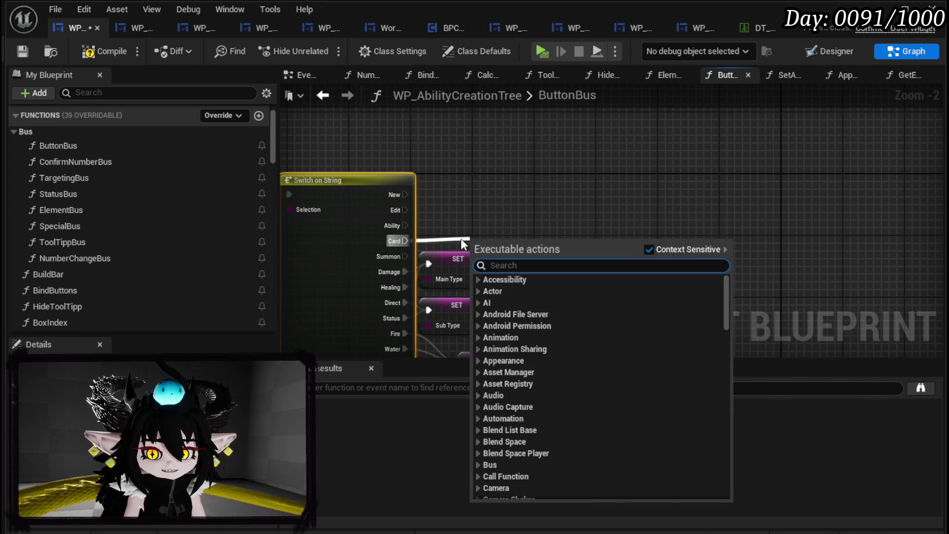
left_click_drag(405, 225, 461, 222)
left_click(399, 239)
left_click_drag(400, 239, 429, 231)
left_click(438, 227)
scroll(439, 211, "up", 2)
left_click_drag(365, 221, 449, 208)
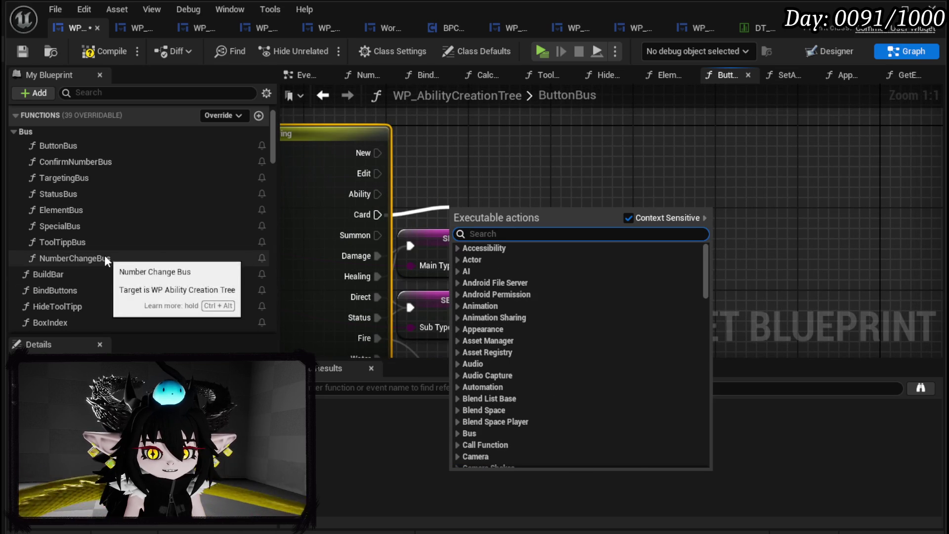
Step: Bring MovementType into the graph as a setter and wire the Card case into it
scroll(105, 255, "down", 5)
scroll(562, 181, "down", 6)
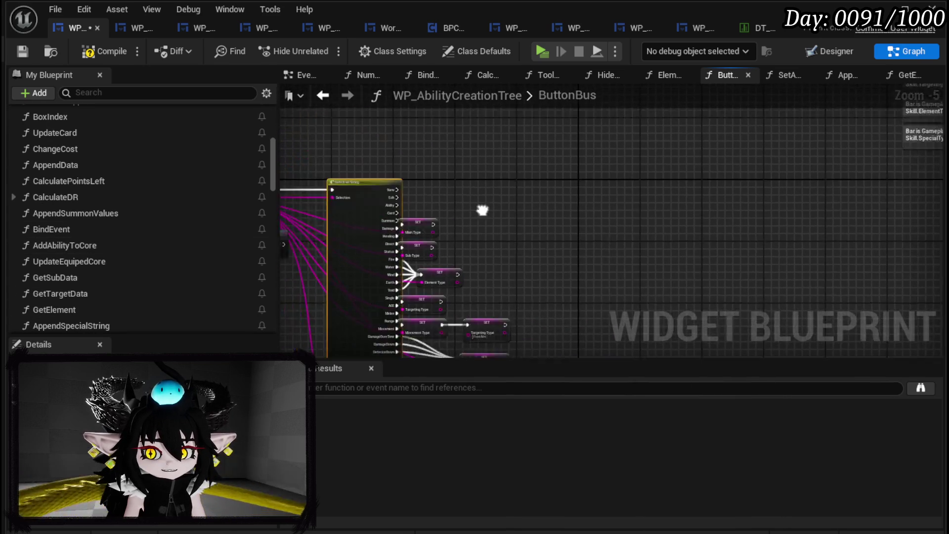
scroll(478, 192, "up", 3)
scroll(145, 236, "down", 10)
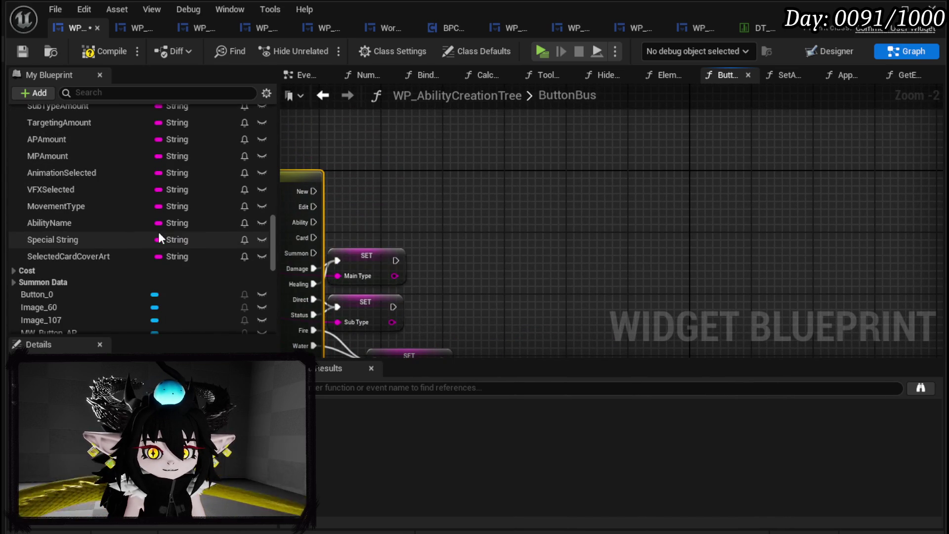
scroll(63, 275, "up", 3)
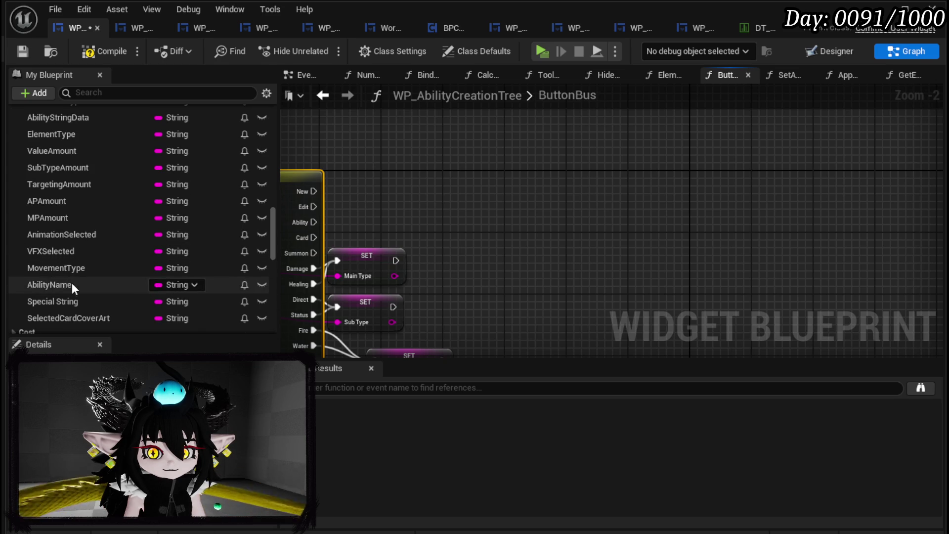
scroll(72, 286, "up", 6)
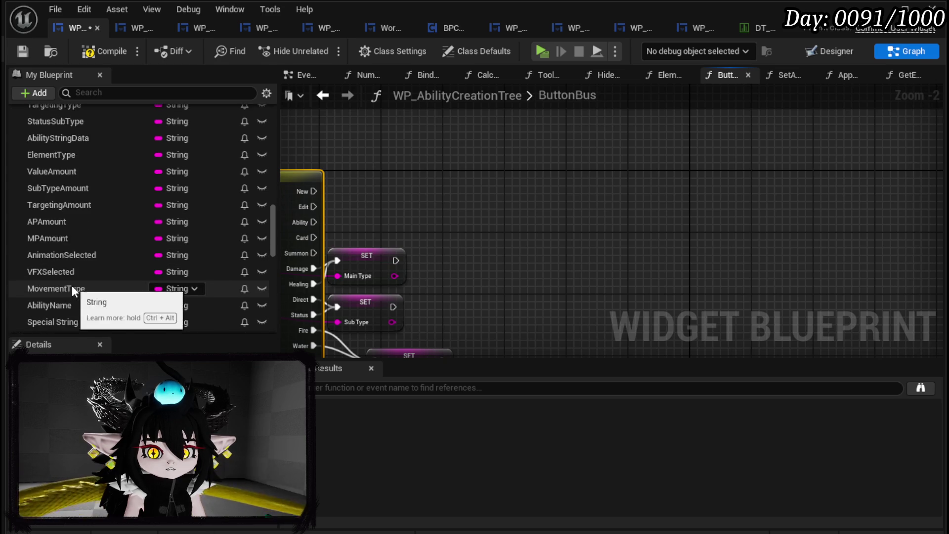
scroll(84, 232, "down", 4)
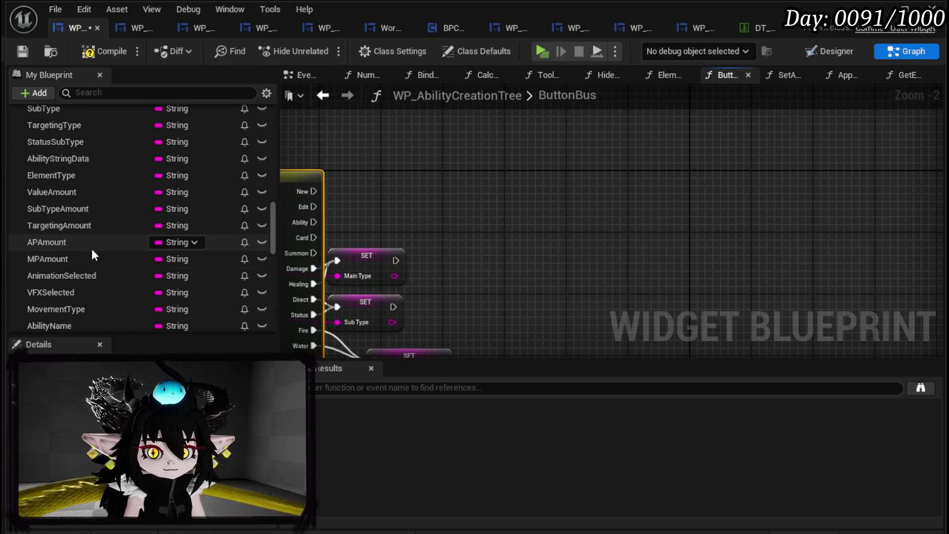
scroll(91, 248, "up", 2)
scroll(91, 249, "down", 2)
scroll(91, 248, "down", 2)
scroll(91, 249, "down", 1)
mouse_move(87, 247)
left_mouse_down()
mouse_move(387, 202)
mouse_move(359, 202)
left_mouse_up()
mouse_move(313, 237)
left_mouse_down()
mouse_move(369, 204)
mouse_move(360, 207)
left_mouse_up()
Step: Connect a value into the Movement Type setter's input pin
left_click_drag(409, 225, 478, 226)
left_click_drag(409, 276, 429, 222)
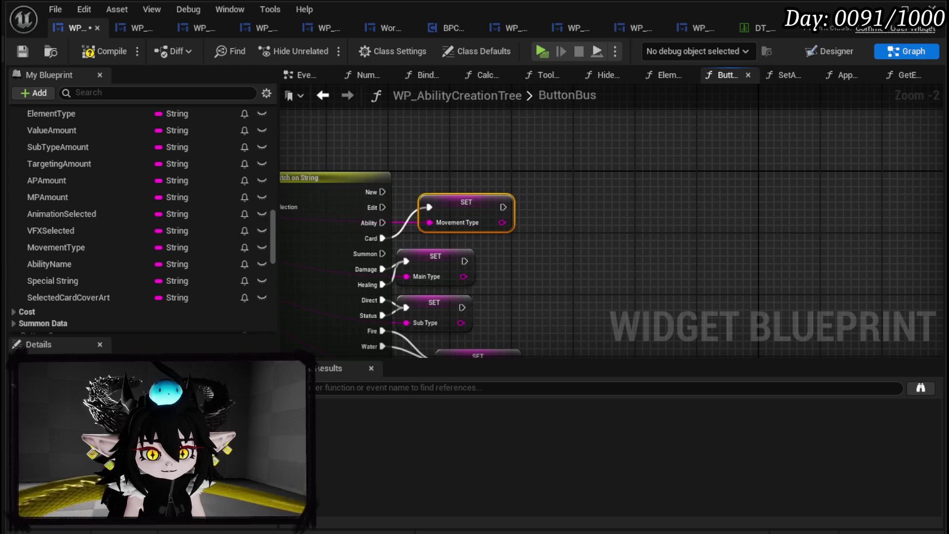
mouse_move(502, 265)
left_mouse_down()
mouse_move(574, 218)
mouse_move(601, 174)
left_mouse_up()
left_click(422, 206)
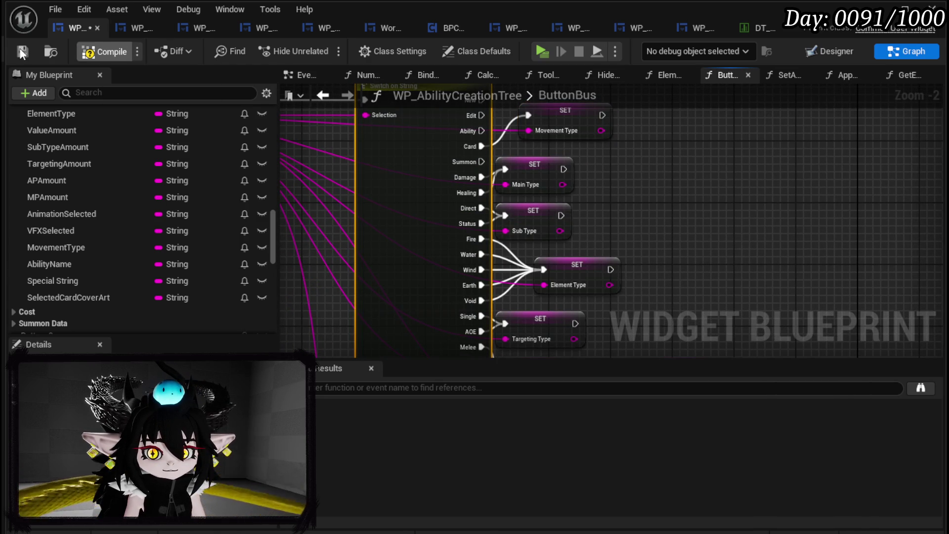
Step: Nudge the Movement Type setter and add switch cases named Gain and PlayAbilityFrom
left_click_drag(430, 174, 411, 220)
left_click_drag(547, 171, 538, 178)
scroll(461, 202, "down", 5)
scroll(551, 288, "up", 4)
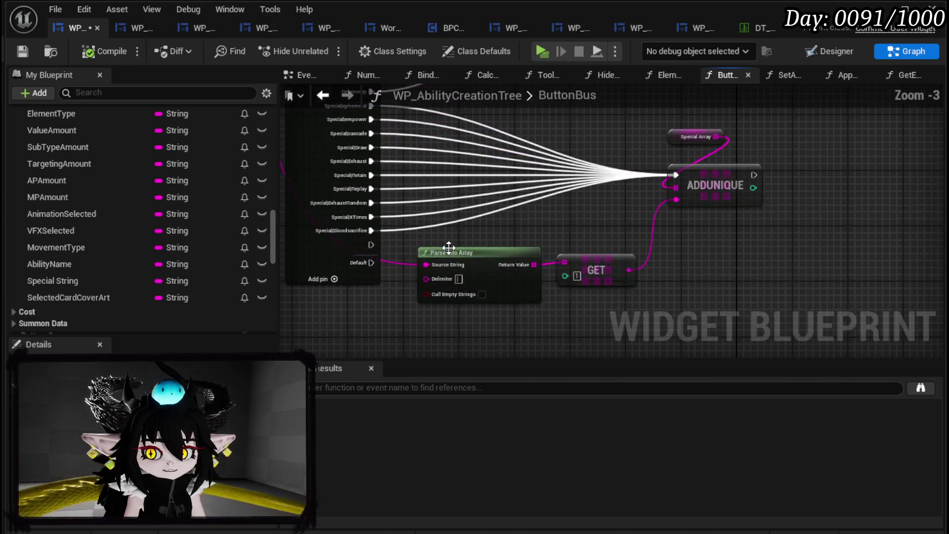
scroll(381, 267, "up", 2)
left_click(402, 248)
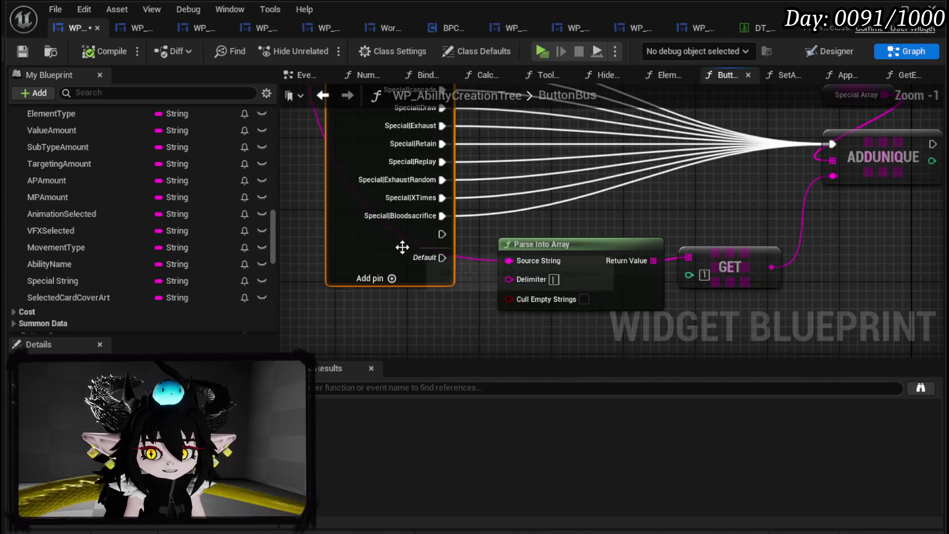
left_click(392, 279)
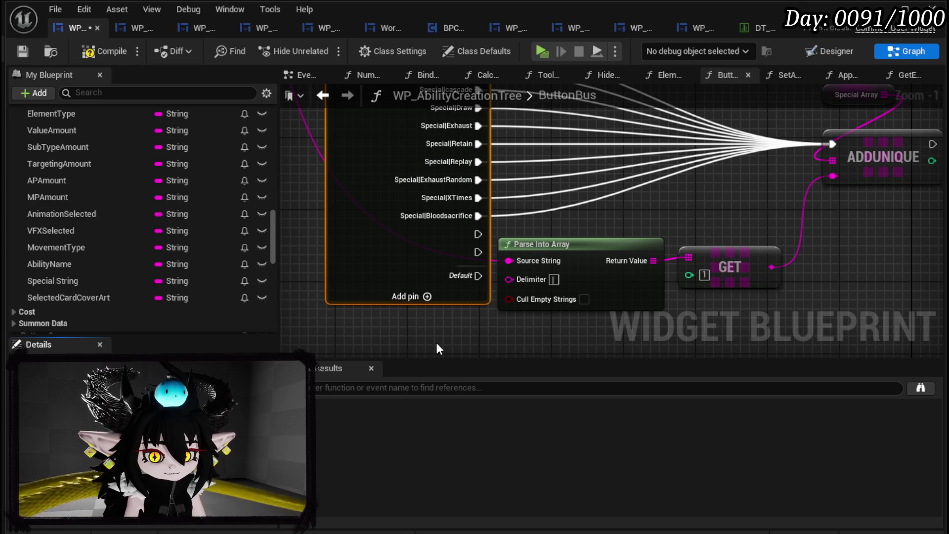
key("Return")
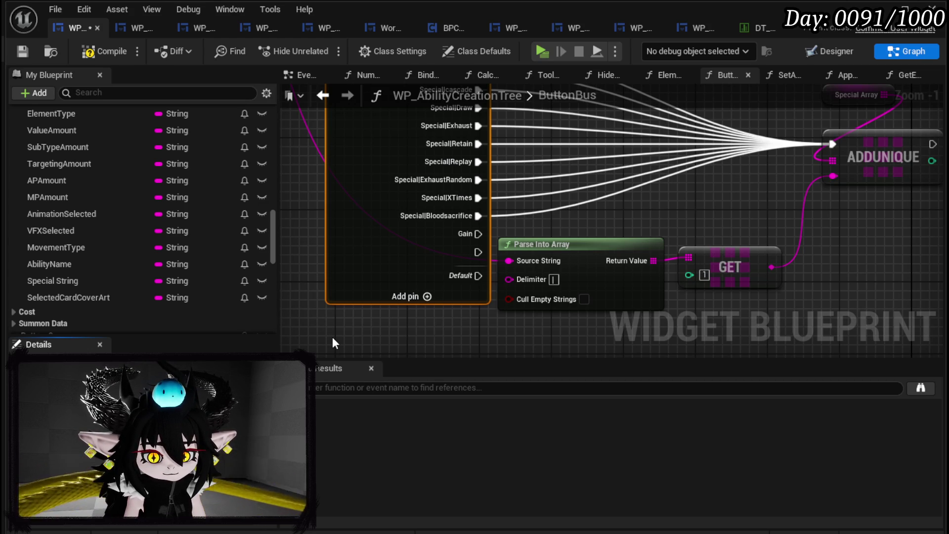
key("Return")
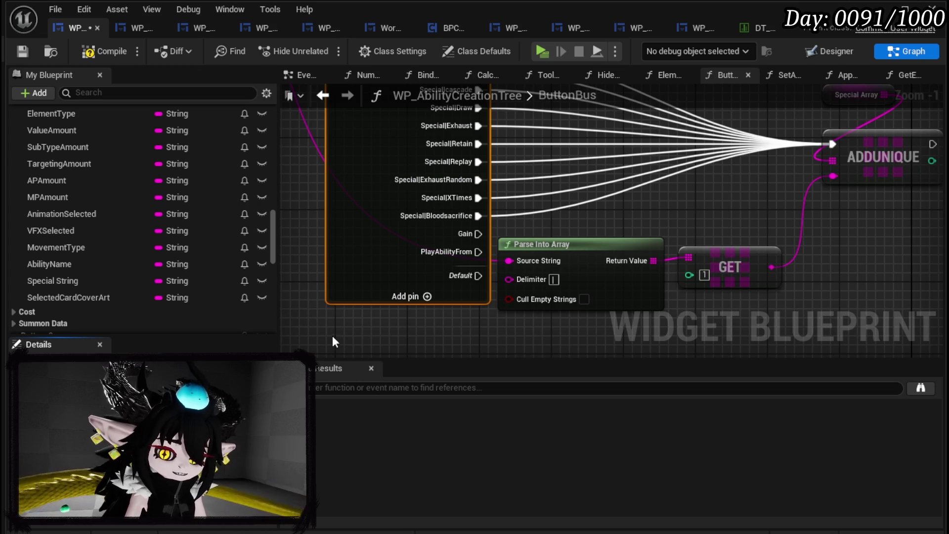
Step: Move Parse Into Array, GET, Main Type and Sub Type setters right, and Switch left
left_click_drag(571, 216, 497, 123)
left_click_drag(541, 262, 648, 185)
left_click_drag(494, 149, 655, 136)
mouse_move(441, 173)
left_mouse_down()
mouse_move(554, 225)
mouse_move(494, 207)
mouse_move(490, 247)
mouse_move(518, 292)
mouse_move(544, 278)
mouse_move(548, 386)
left_mouse_up()
scroll(490, 200, "down", 1)
scroll(461, 196, "down", 1)
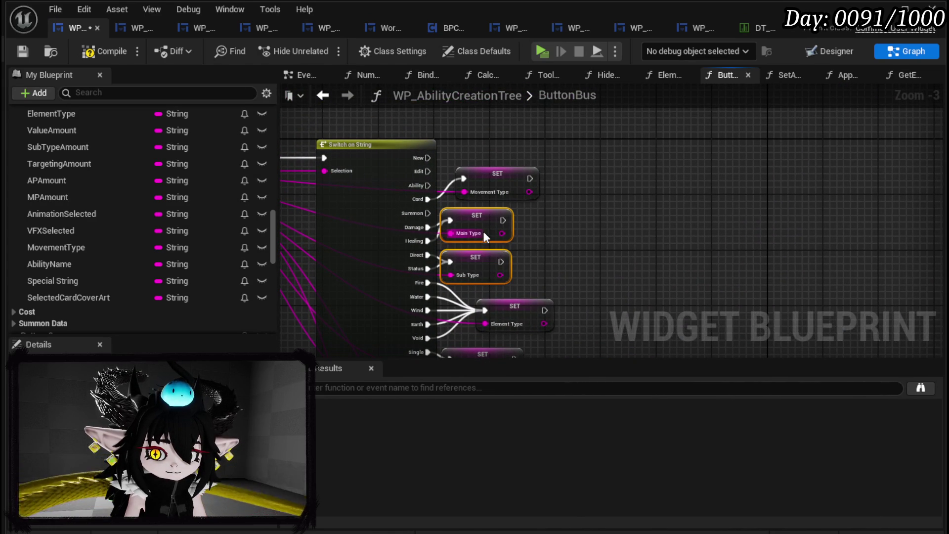
mouse_move(568, 206)
left_mouse_down()
mouse_move(438, 238)
mouse_move(443, 269)
left_mouse_up()
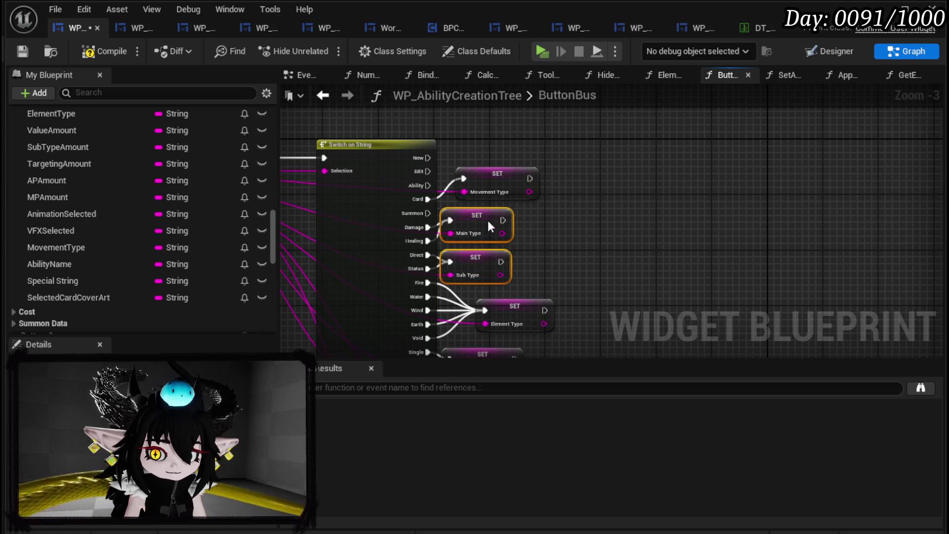
left_click_drag(488, 220, 527, 224)
mouse_move(367, 176)
left_mouse_down()
mouse_move(364, 187)
mouse_move(443, 188)
left_mouse_up()
left_click_drag(450, 279, 285, 126)
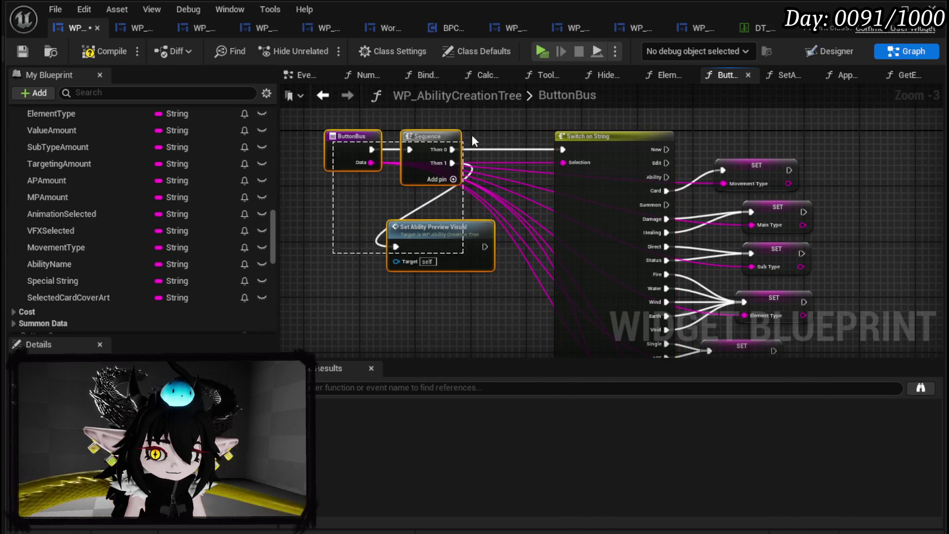
left_click_drag(773, 157, 596, 155)
left_click(715, 208)
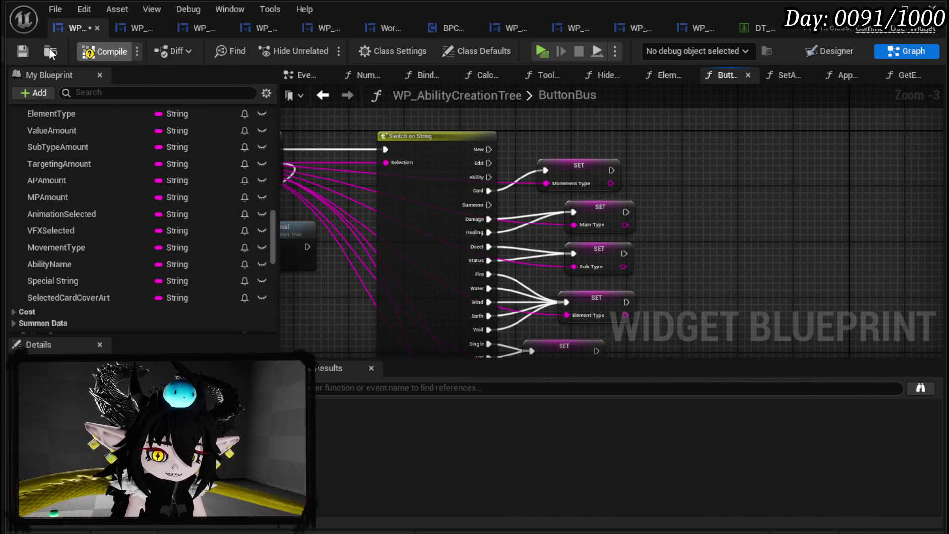
Step: Save and compile the ButtonBus blueprint
left_click(20, 52)
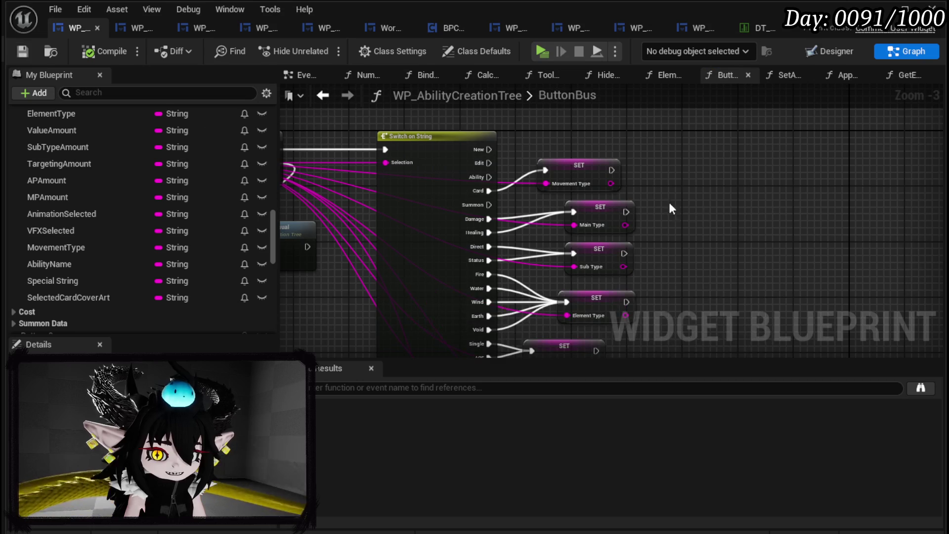
left_click_drag(684, 198, 646, 164)
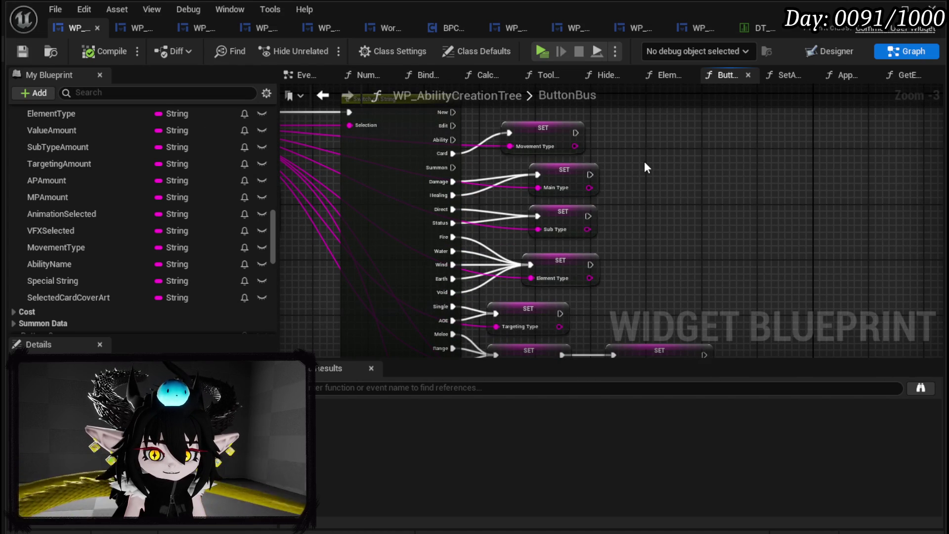
scroll(645, 161, "down", 2)
scroll(486, 211, "up", 3)
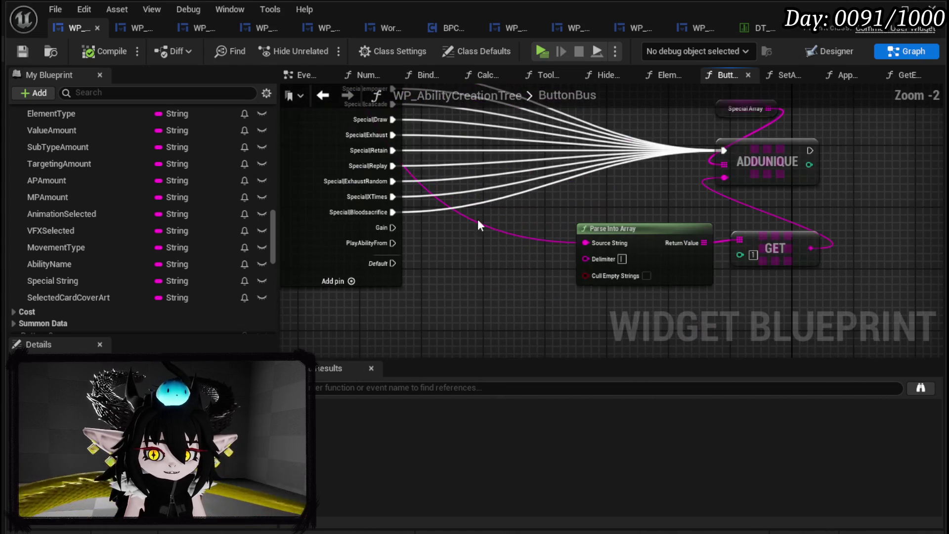
Step: Paste a copy of the Main Type setter and wire the Gain and PlayAbilityFrom cases into it
left_click_drag(464, 239, 494, 208)
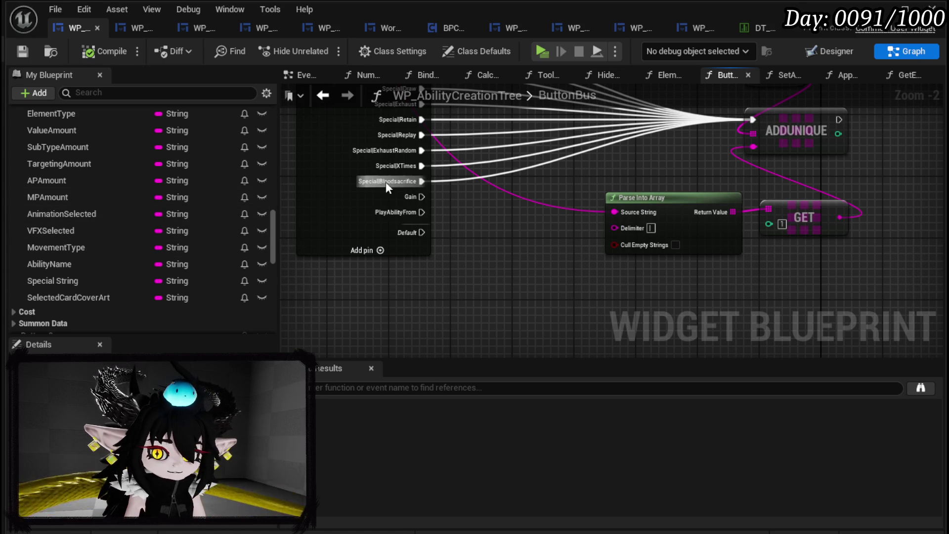
scroll(557, 183, "down", 3)
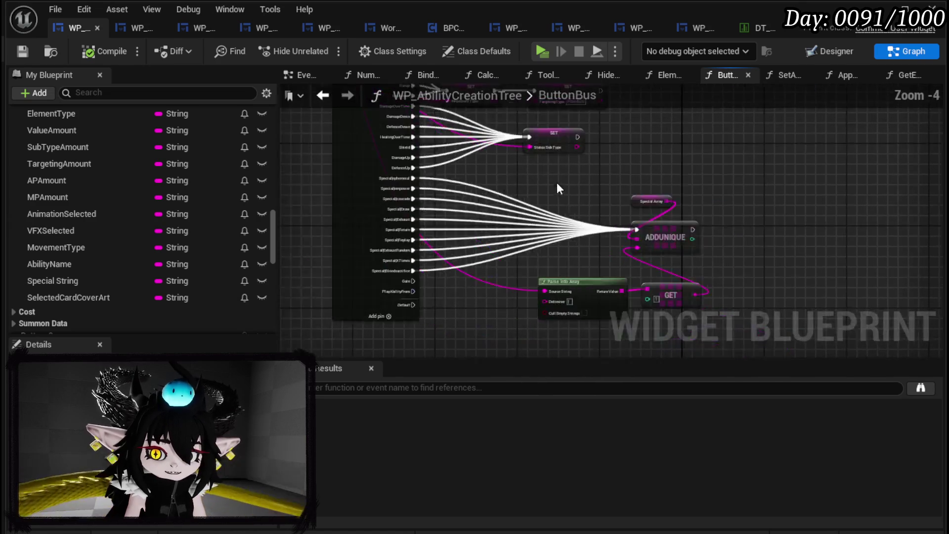
scroll(546, 263, "up", 3)
mouse_move(546, 263)
left_mouse_down()
mouse_move(551, 334)
mouse_move(546, 325)
left_mouse_up()
left_click(474, 213)
scroll(597, 251, "down", 2)
mouse_move(597, 251)
left_mouse_down()
mouse_move(498, 292)
mouse_move(395, 243)
left_mouse_up()
scroll(470, 199, "up", 2)
key("ctrl+v")
scroll(436, 208, "up", 1)
left_click_drag(457, 289, 455, 287)
mouse_move(389, 268)
left_mouse_down()
mouse_move(490, 296)
mouse_move(493, 273)
left_mouse_up()
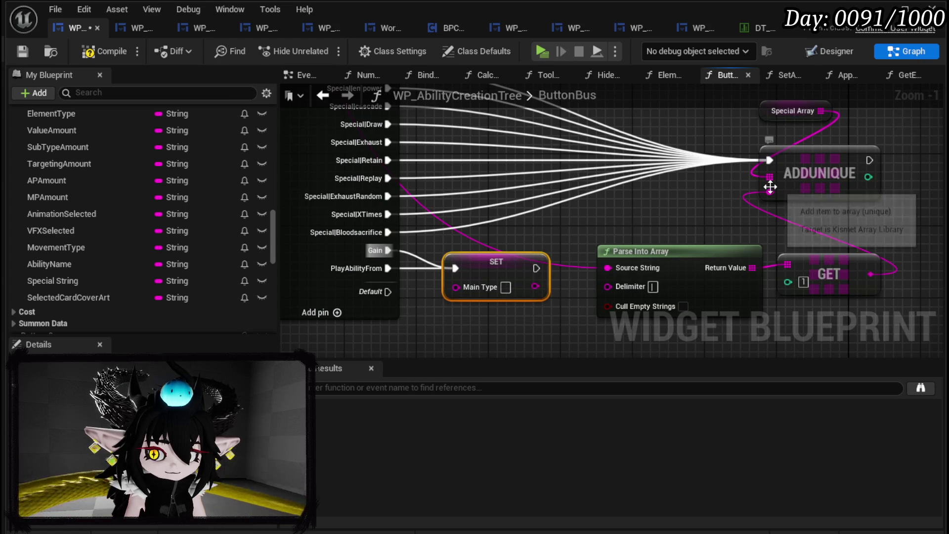
Step: Add switch cases named APs and Cards, then compile and save
left_click_drag(619, 273, 456, 287)
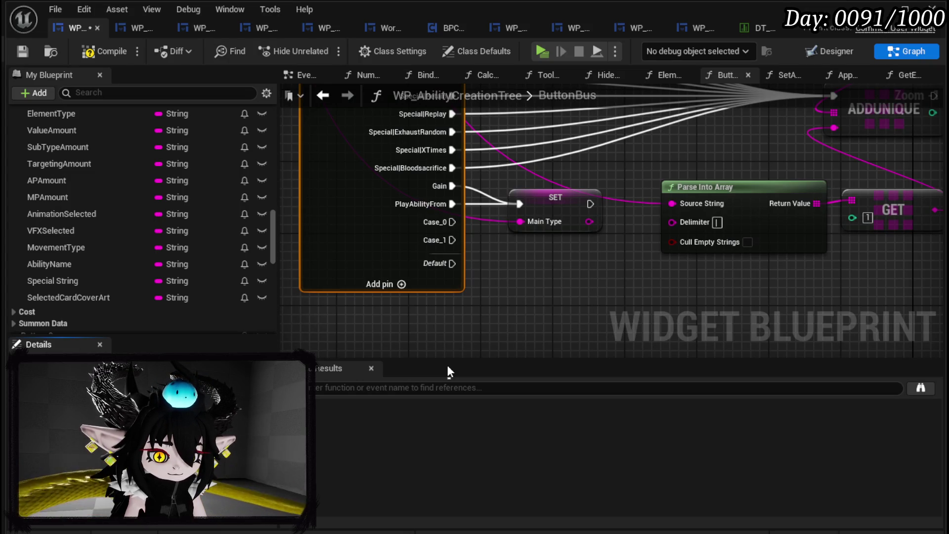
key("Return")
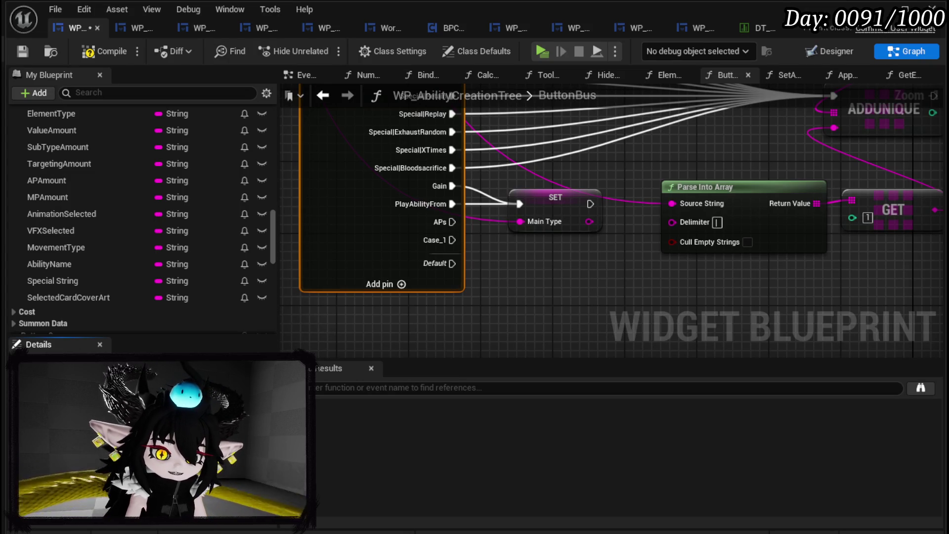
left_click(532, 317)
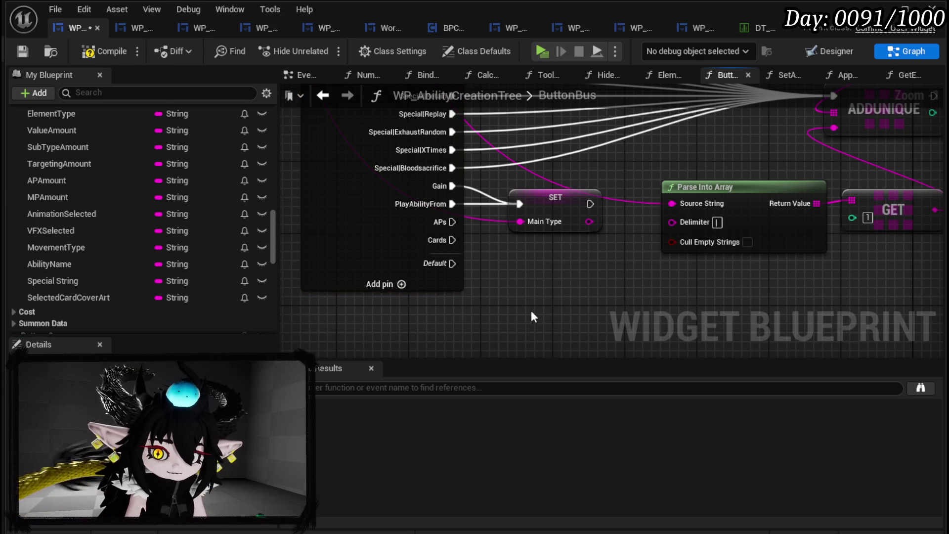
left_click(25, 50)
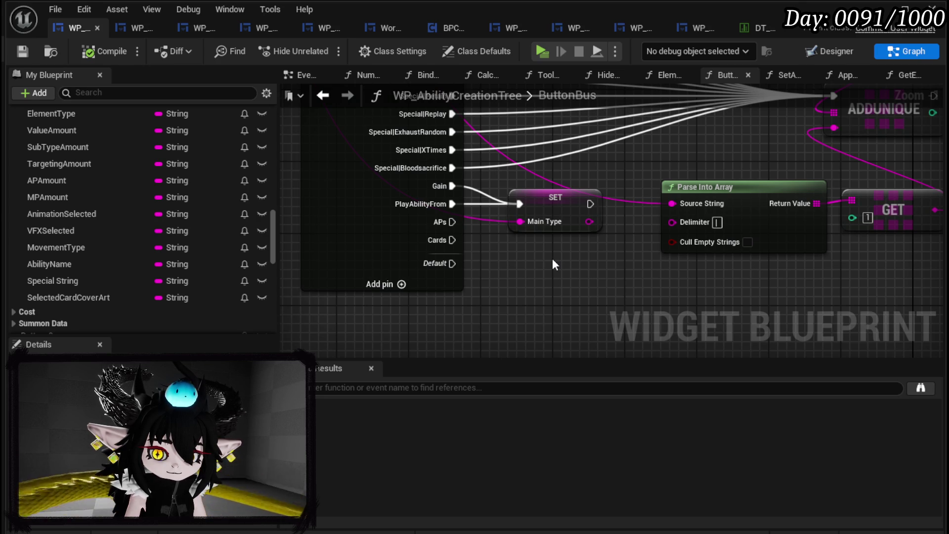
Step: Paste two FreeAim Targeting Type setters and wire the APs and Cards cases into them
scroll(553, 258, "down", 3)
scroll(634, 208, "down", 2)
scroll(499, 271, "up", 4)
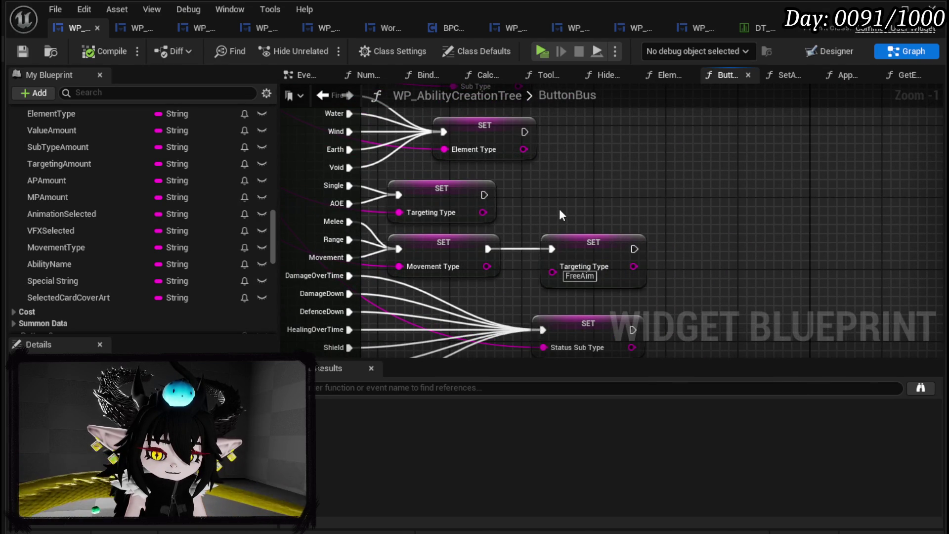
left_click(574, 245)
scroll(568, 247, "down", 3)
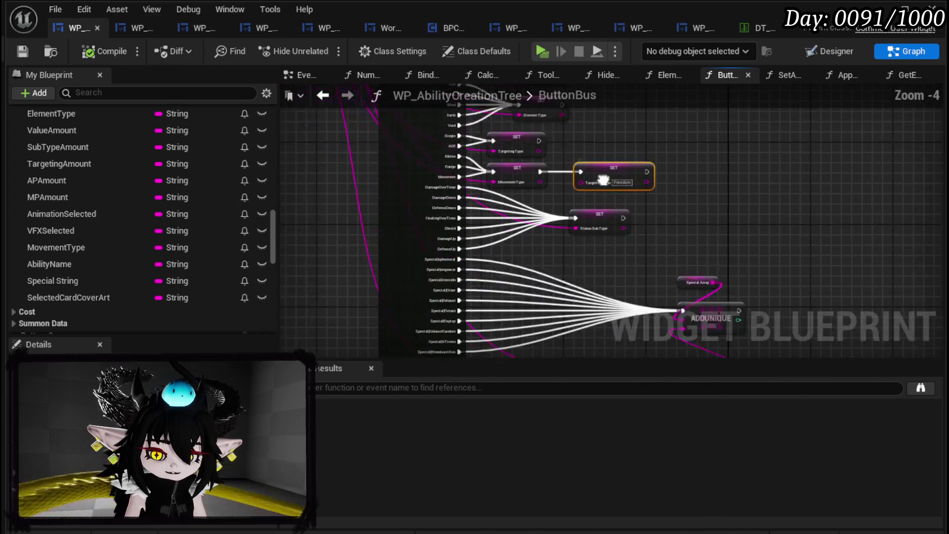
scroll(450, 213, "up", 3)
key("ctrl+v")
left_click_drag(423, 187, 499, 223)
key("ctrl+v")
left_click_drag(423, 206, 499, 287)
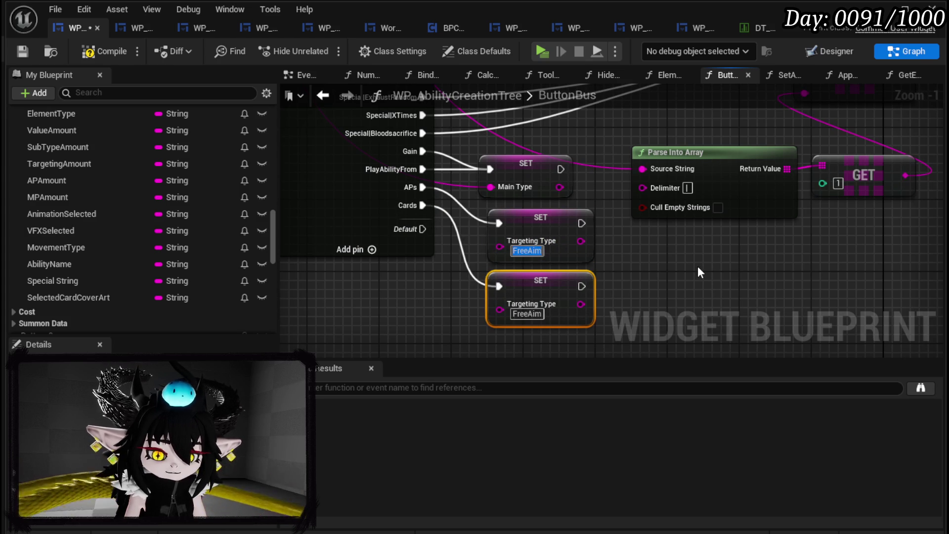
Step: Change the Cards setter's Targeting Type value from FreeAim to Card
left_click(527, 314)
type("C")
key("Return")
type("ard")
left_click(716, 277)
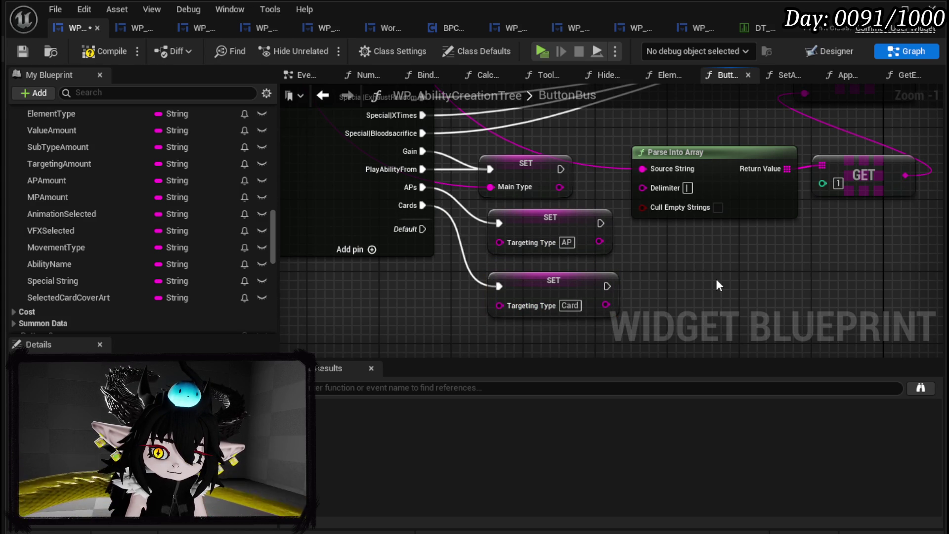
Step: Compile and save the ButtonBus blueprint
left_click(87, 54)
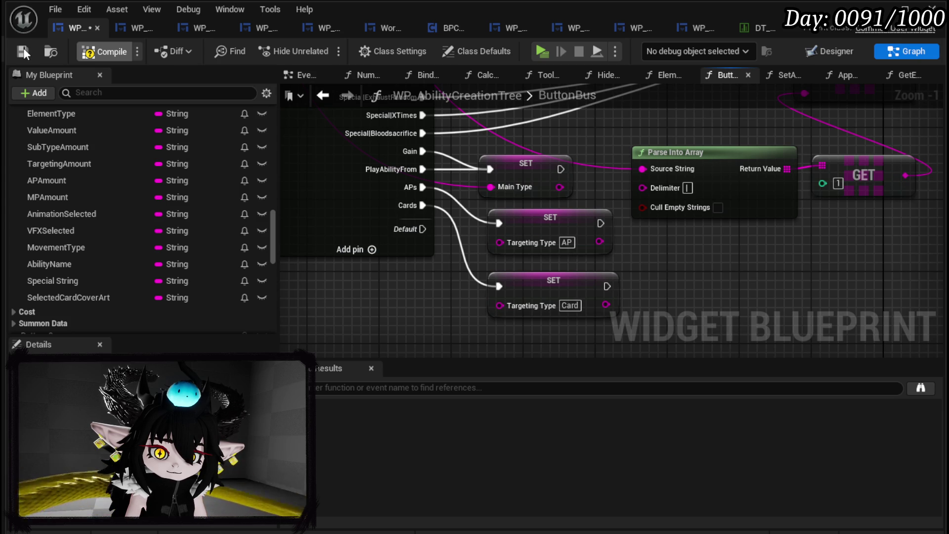
left_click(22, 51)
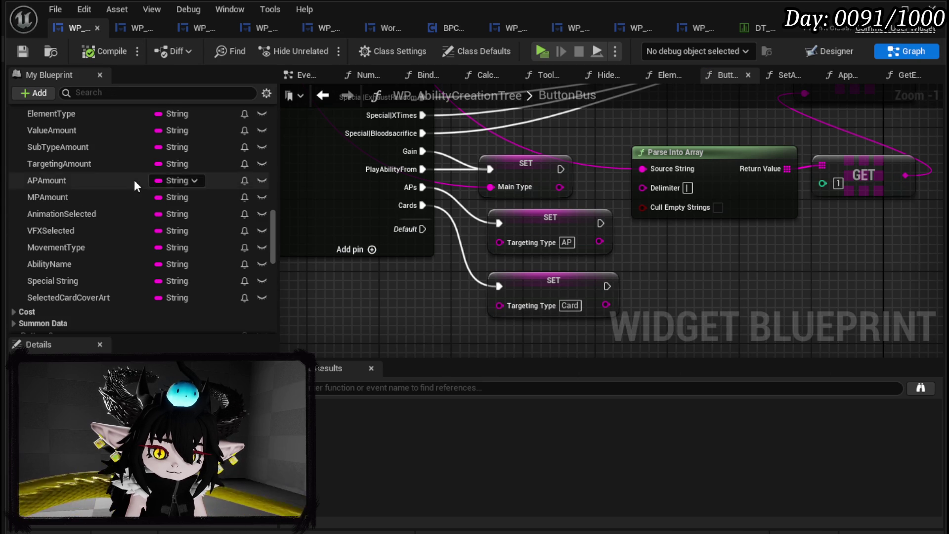
scroll(134, 179, "up", 5)
scroll(135, 179, "up", 2)
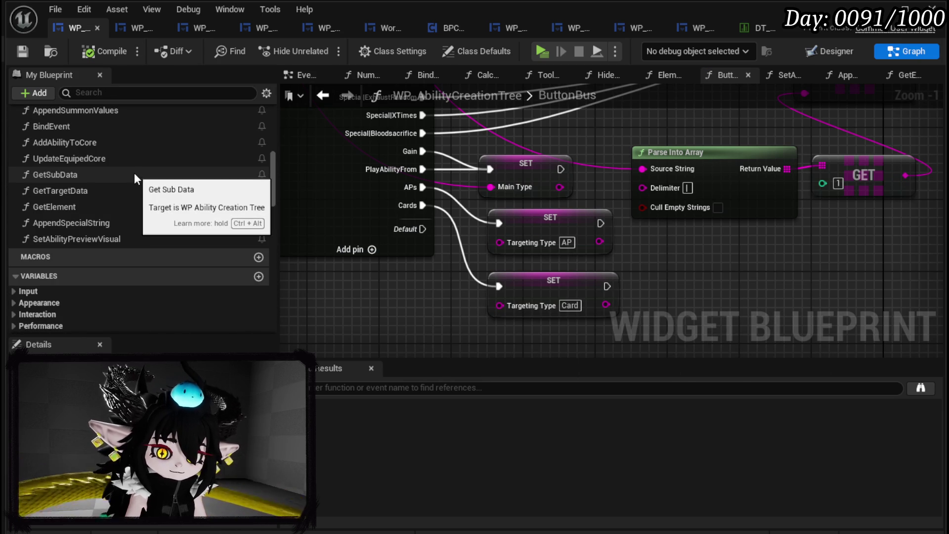
scroll(134, 173, "up", 1)
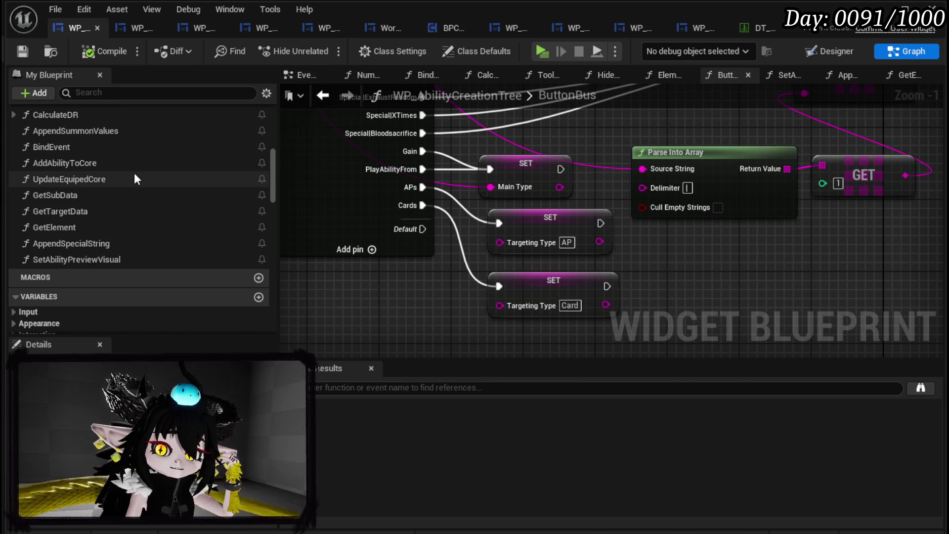
scroll(134, 173, "up", 4)
scroll(134, 176, "up", 5)
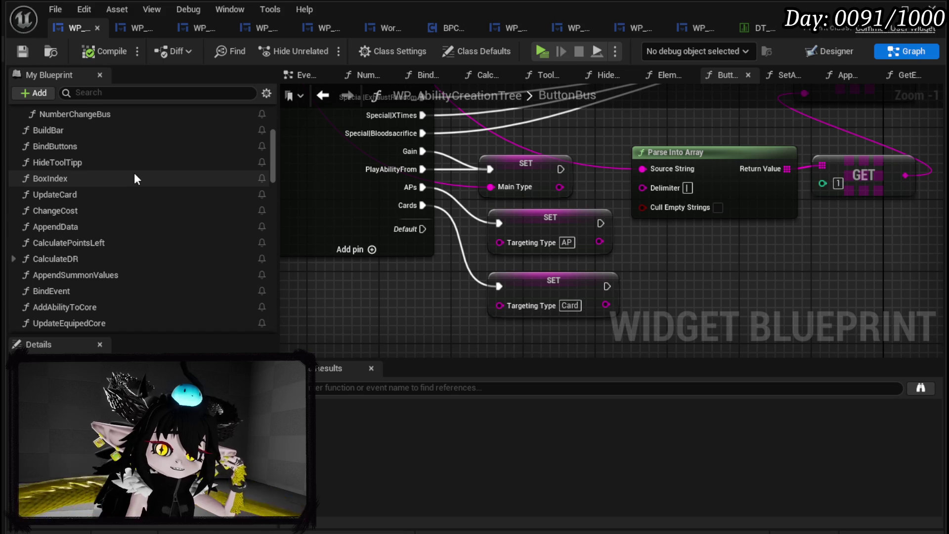
scroll(134, 173, "up", 3)
Step: Open the NumberChangeBus graph and center the Targeting Amount setter and Calculate DR nodes
double_click(132, 157)
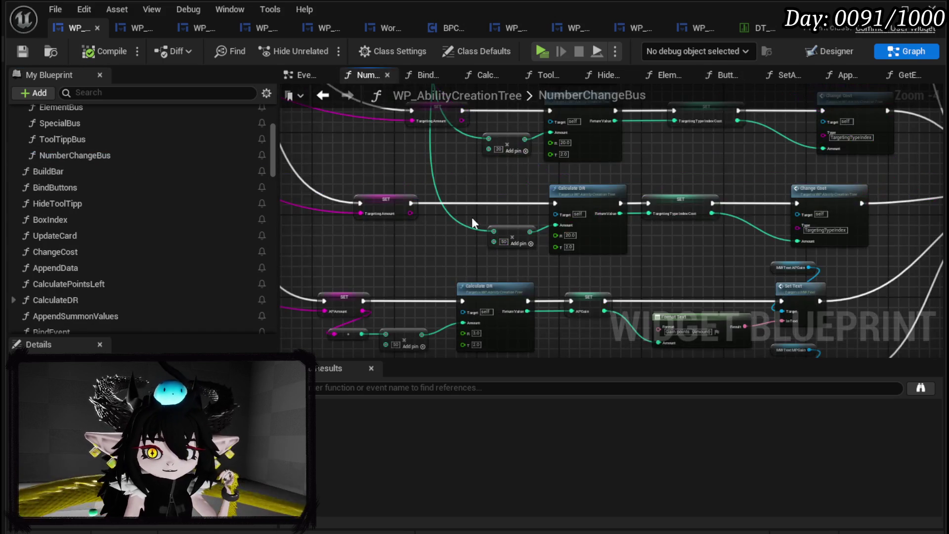
scroll(452, 215, "down", 2)
scroll(512, 272, "up", 2)
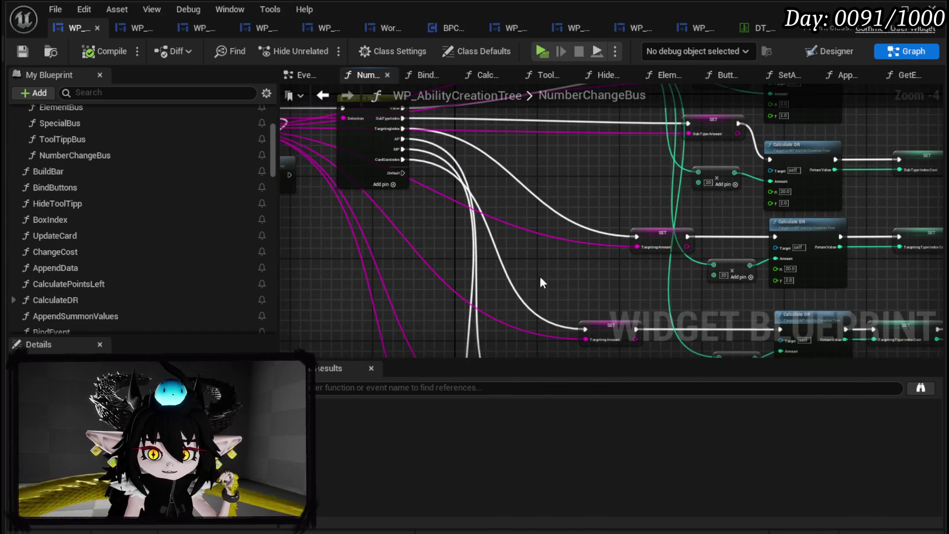
scroll(512, 271, "up", 3)
left_click_drag(416, 297, 550, 217)
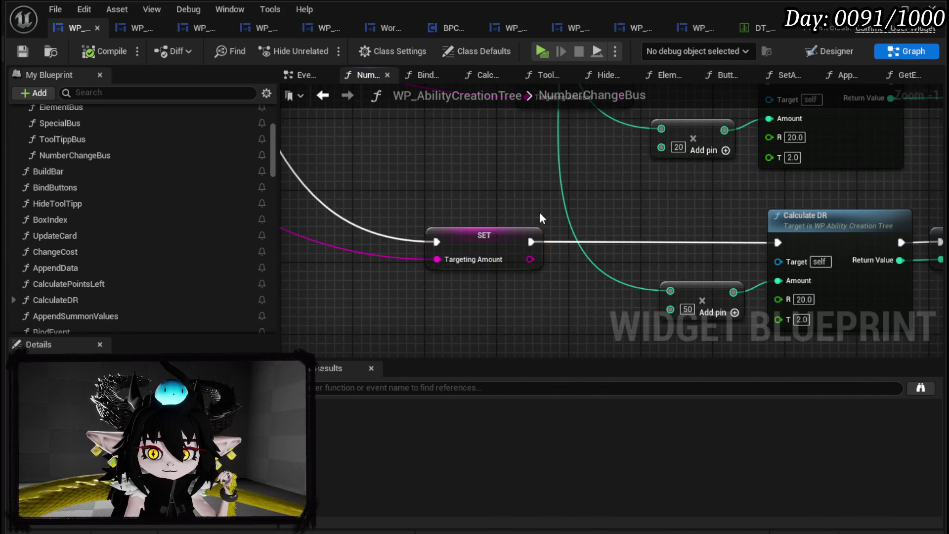
scroll(541, 217, "down", 4)
scroll(478, 208, "up", 3)
mouse_move(477, 208)
left_mouse_down()
mouse_move(463, 247)
mouse_move(612, 277)
left_mouse_up()
scroll(612, 277, "down", 3)
scroll(477, 233, "up", 3)
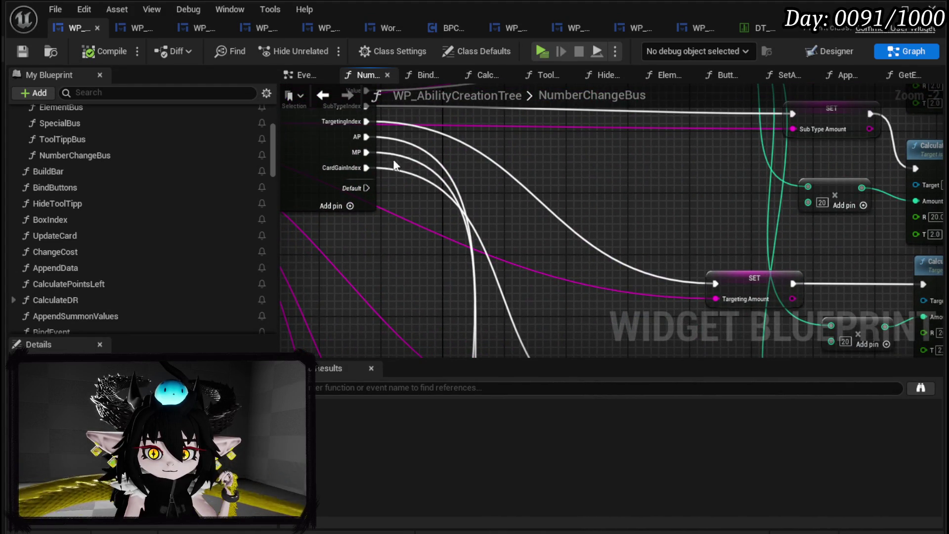
left_click_drag(394, 153, 392, 190)
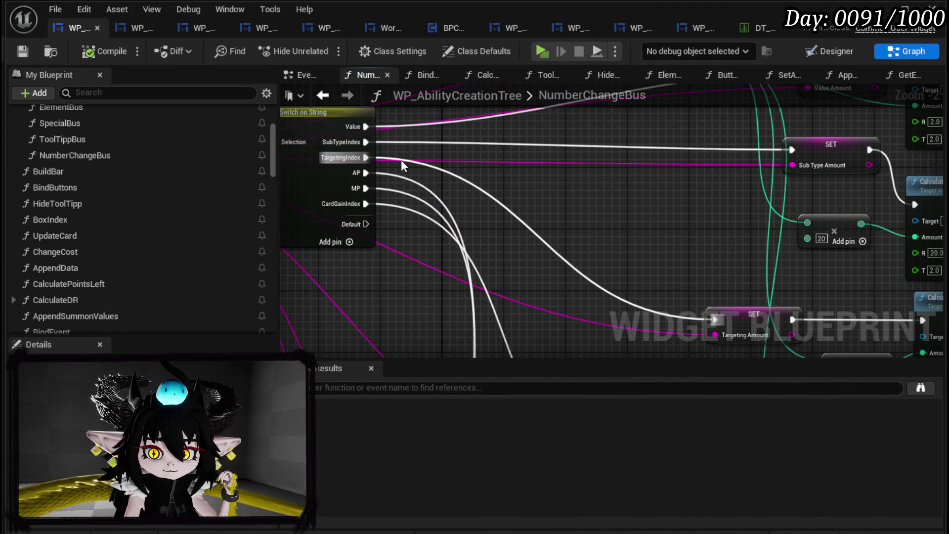
mouse_move(595, 251)
left_mouse_down()
mouse_move(417, 166)
mouse_move(565, 267)
mouse_move(578, 258)
left_mouse_up()
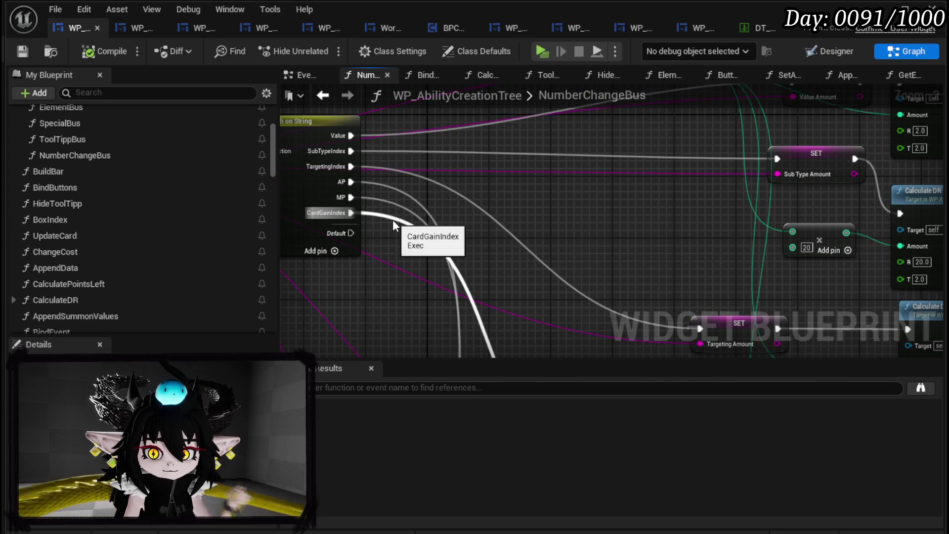
mouse_move(615, 353)
left_mouse_down()
mouse_move(484, 256)
mouse_move(496, 232)
left_mouse_up()
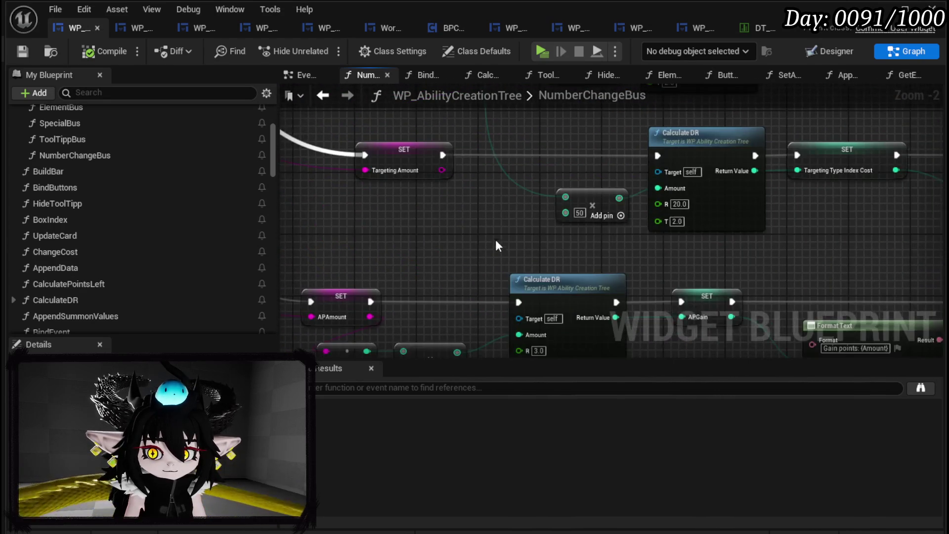
scroll(495, 232, "up", 2)
Step: Set the Add node's value to 40 and save the blueprint
left_click(549, 267)
type("40")
key("Return")
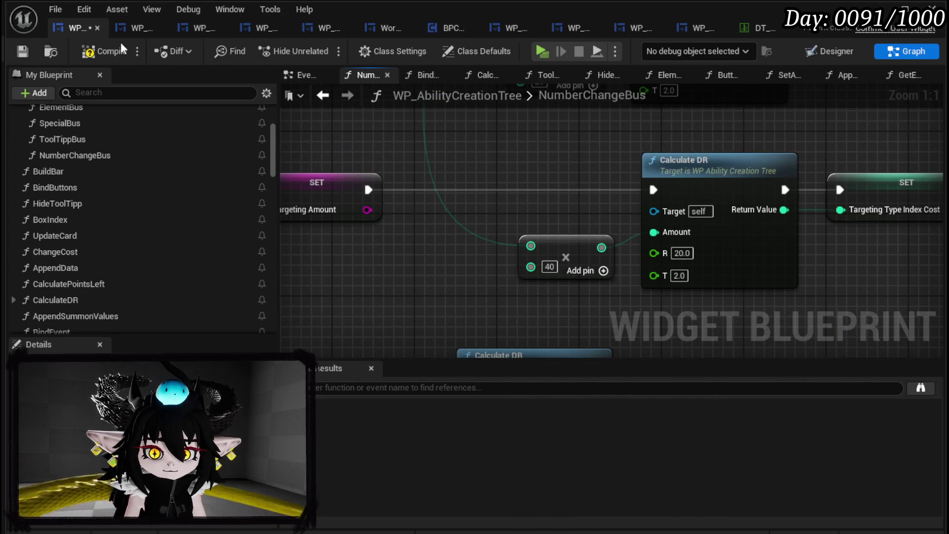
left_click(22, 52)
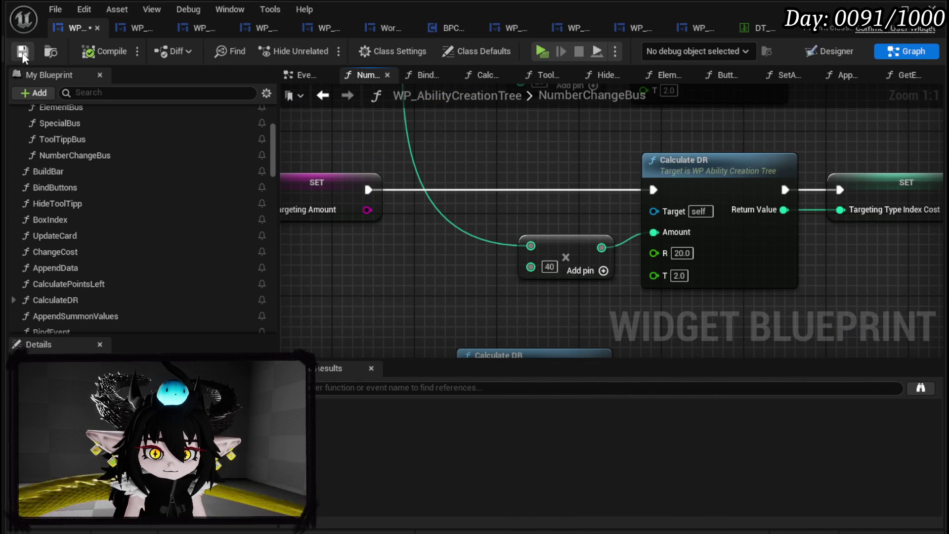
Step: Move the SET APAmount node further left in the cost calculation rows
scroll(435, 262, "down", 3)
mouse_move(435, 262)
left_mouse_down()
mouse_move(322, 221)
mouse_move(467, 228)
left_mouse_up()
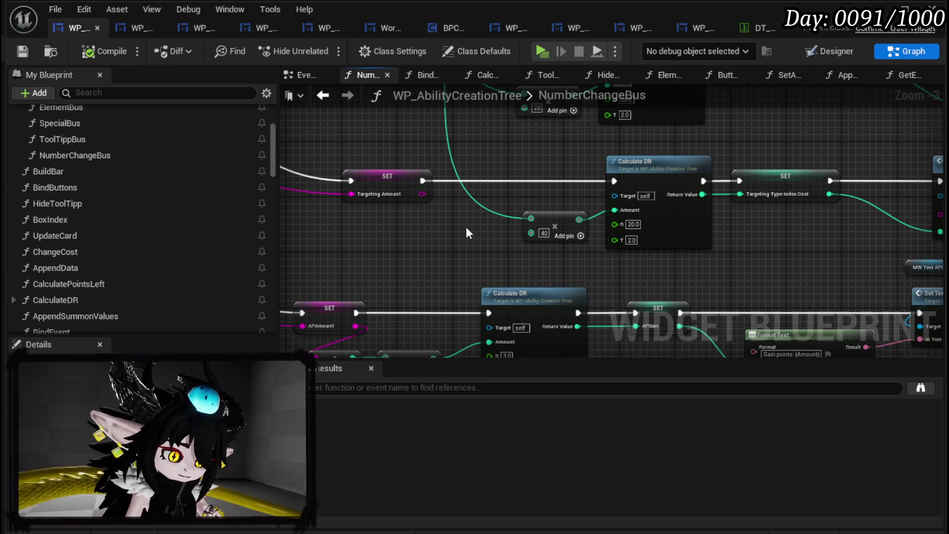
mouse_move(466, 227)
left_mouse_down()
mouse_move(495, 178)
mouse_move(490, 191)
left_mouse_up()
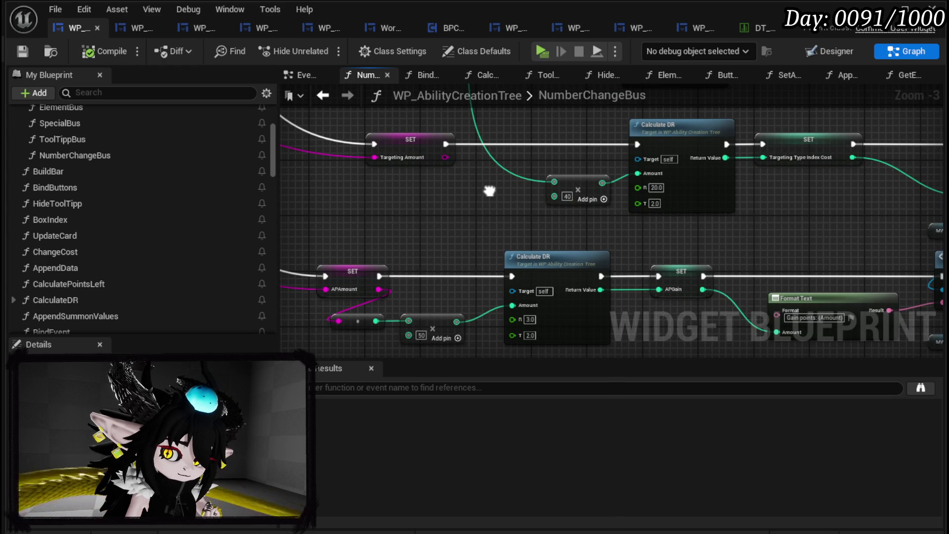
scroll(490, 197, "down", 3)
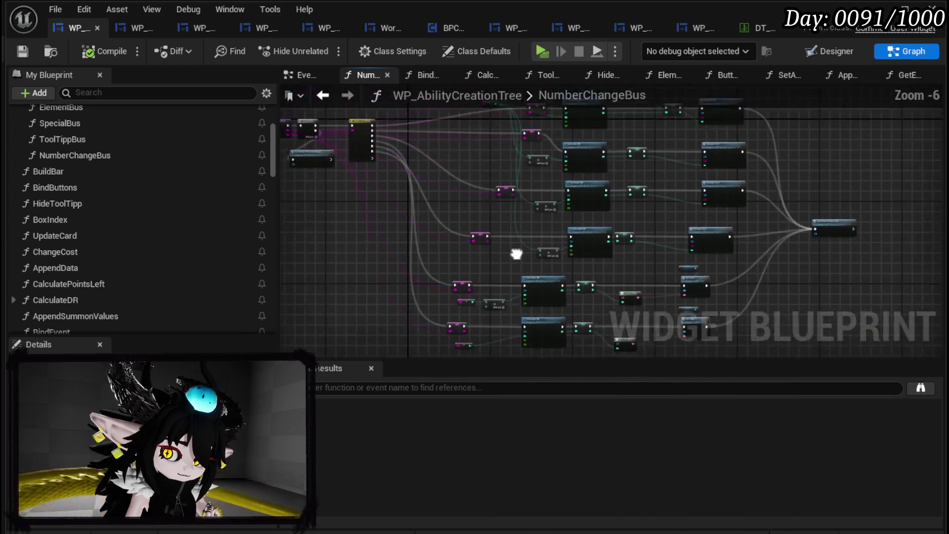
scroll(529, 272, "up", 1)
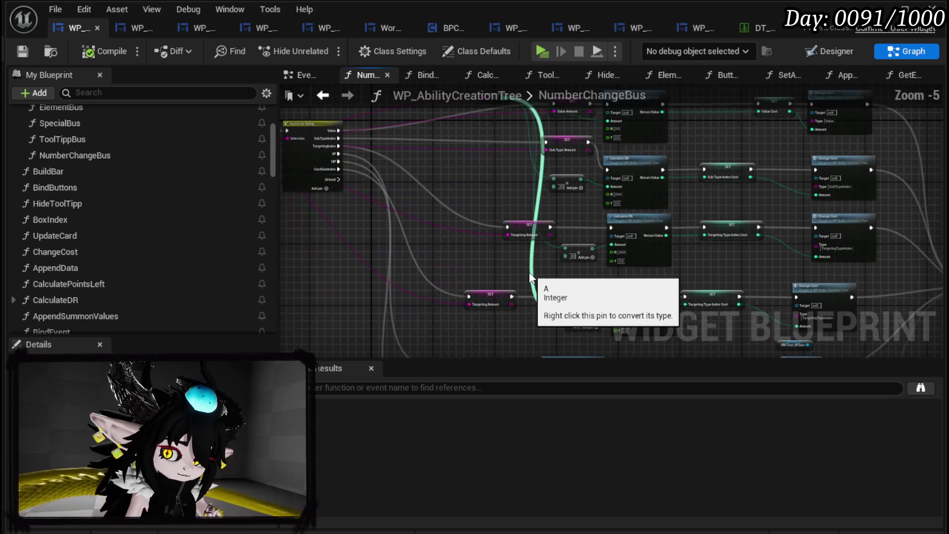
mouse_move(524, 271)
left_mouse_down()
mouse_move(575, 252)
mouse_move(500, 193)
mouse_move(477, 230)
mouse_move(482, 210)
left_mouse_up()
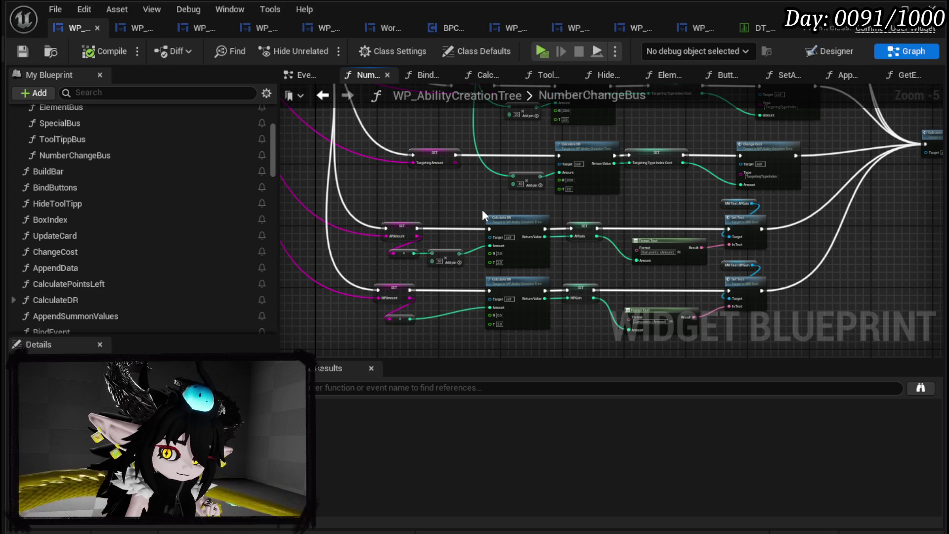
scroll(483, 209, "up", 2)
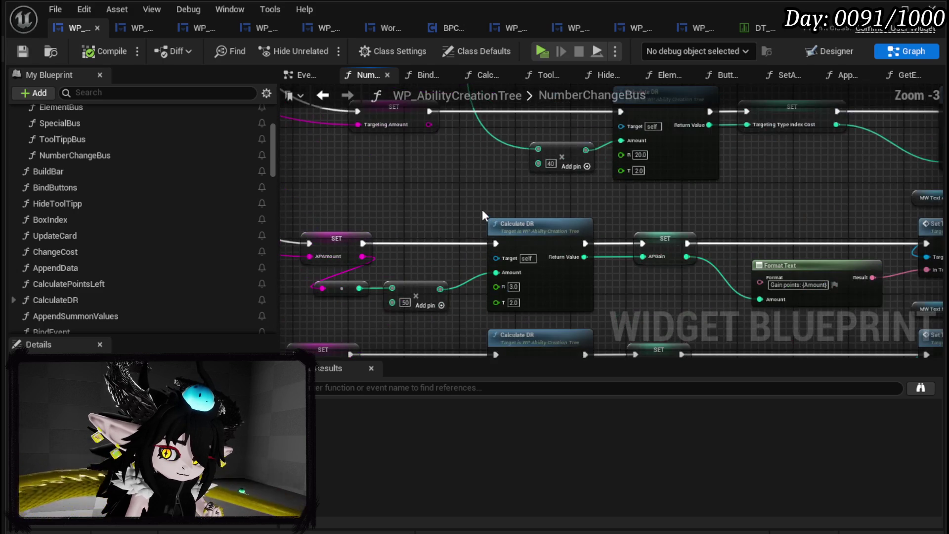
left_click_drag(350, 244, 294, 245)
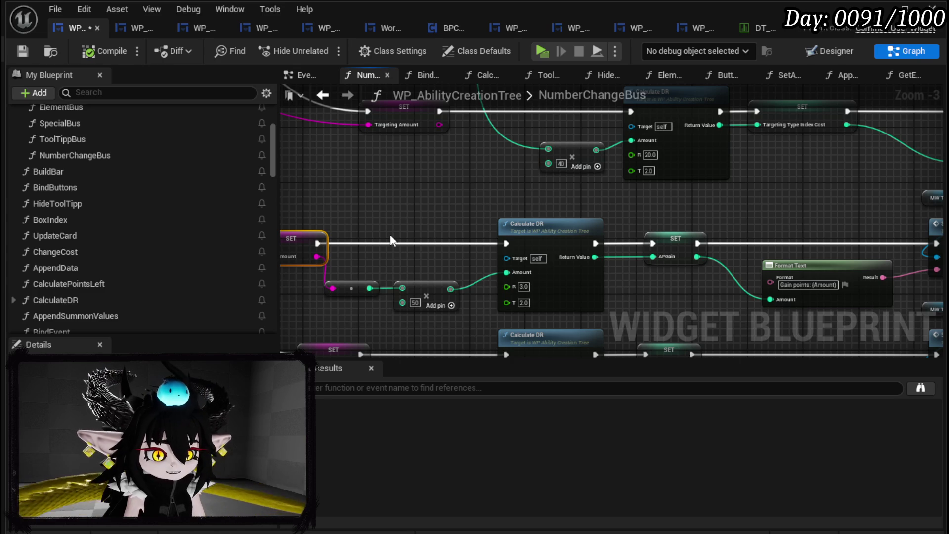
left_click_drag(390, 240, 505, 218)
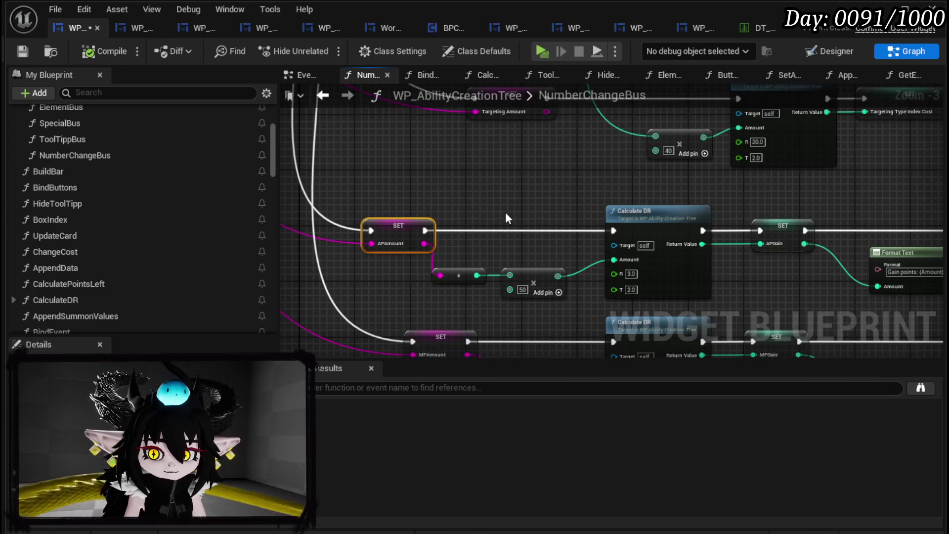
Step: Back in ButtonBus, paste a copy of the Main Type SET node and connect the Card case to it
left_click(329, 97)
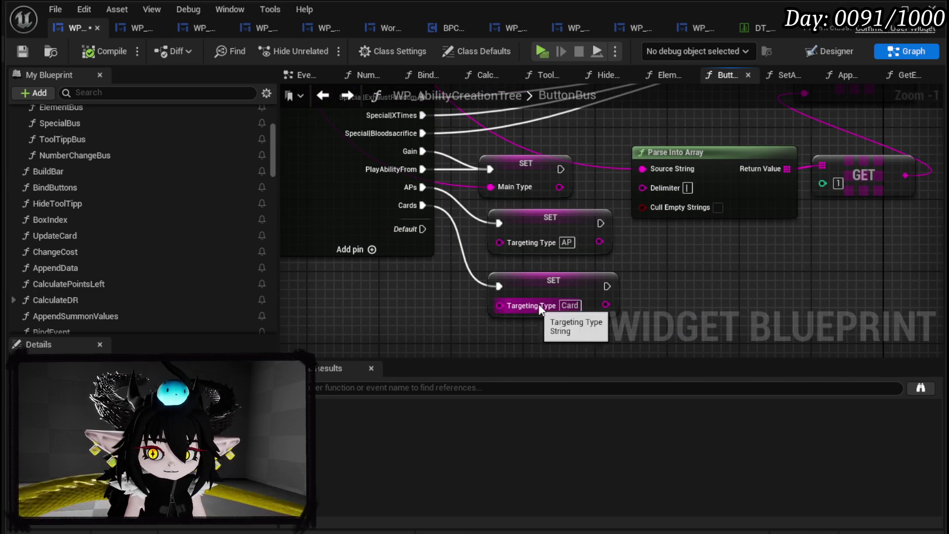
left_click(510, 160)
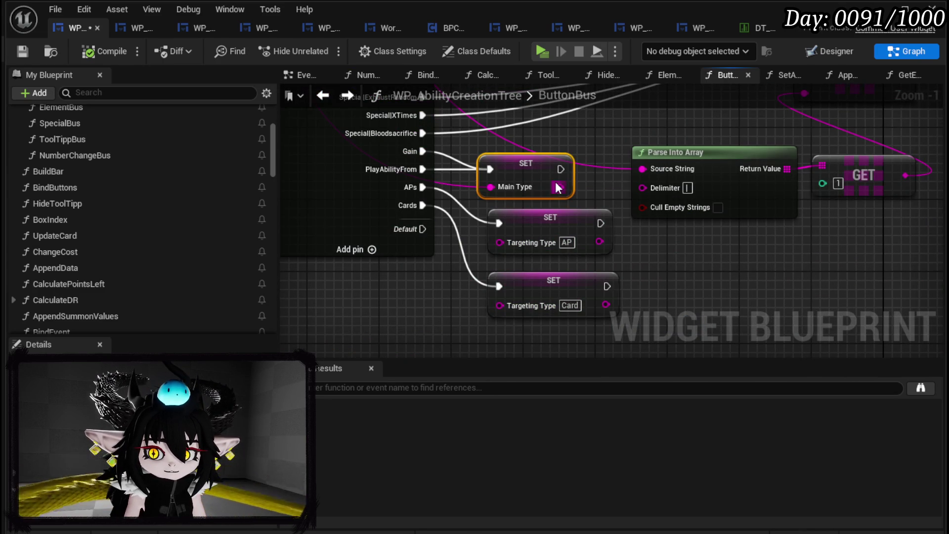
left_click_drag(562, 187, 506, 204)
scroll(557, 237, "down", 3)
scroll(574, 272, "up", 4)
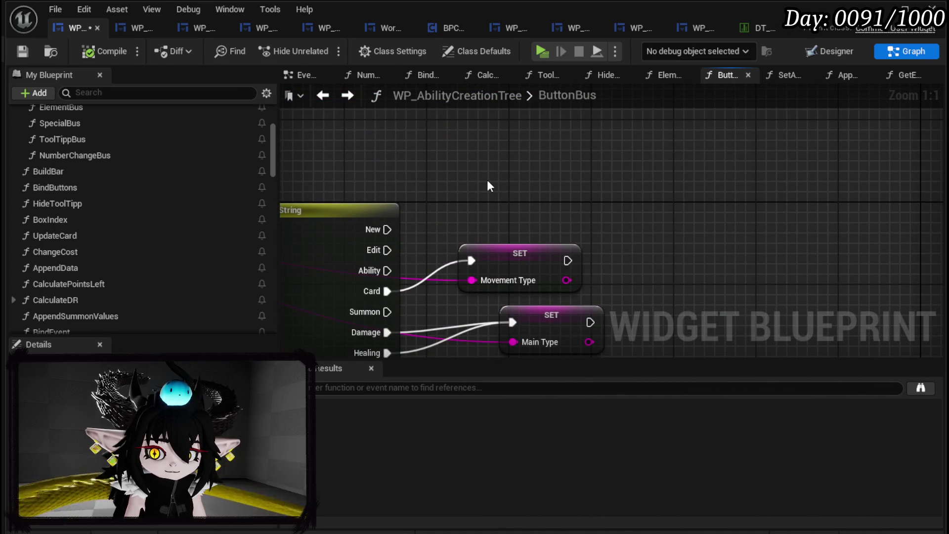
key("ctrl+v")
mouse_move(471, 261)
left_mouse_down()
mouse_move(485, 216)
mouse_move(502, 205)
left_mouse_up()
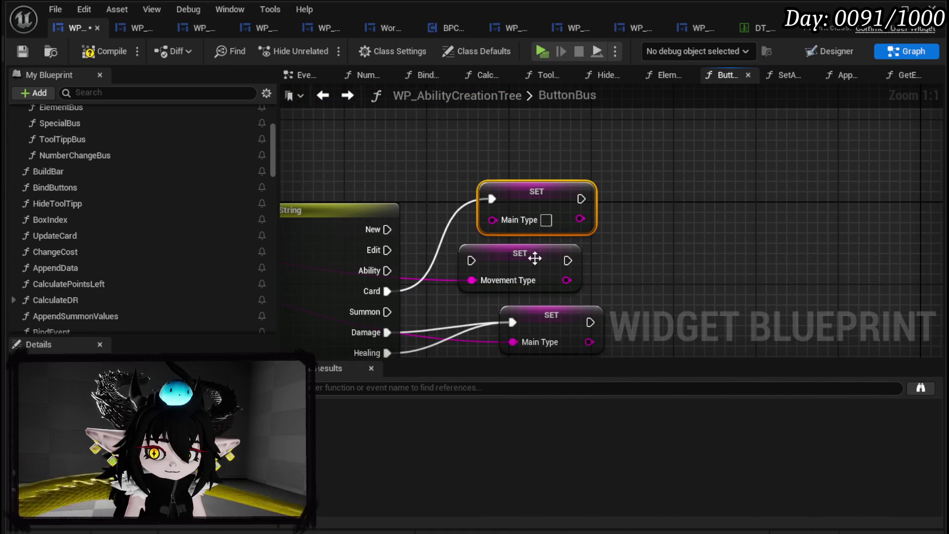
mouse_move(472, 279)
left_mouse_down()
mouse_move(500, 247)
mouse_move(492, 219)
mouse_move(542, 265)
left_mouse_up()
Step: Delete the Movement Type setter and the leftover top SET node, reconnecting Card to the shared Main Type setter
left_click(506, 254)
key("Delete")
left_click_drag(624, 277, 628, 208)
left_click_drag(392, 222, 517, 254)
left_click_drag(628, 174, 549, 198)
key("Delete")
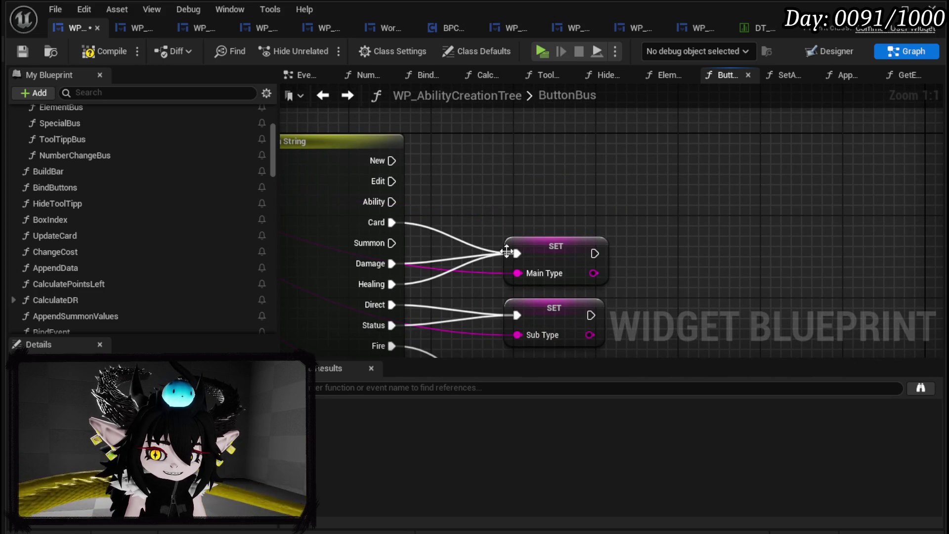
Step: Reroute the Gain and PlayAbilityFrom execution wires back onto their SET node
scroll(505, 247, "down", 3)
mouse_move(580, 263)
left_mouse_down()
mouse_move(550, 221)
mouse_move(552, 178)
left_mouse_up()
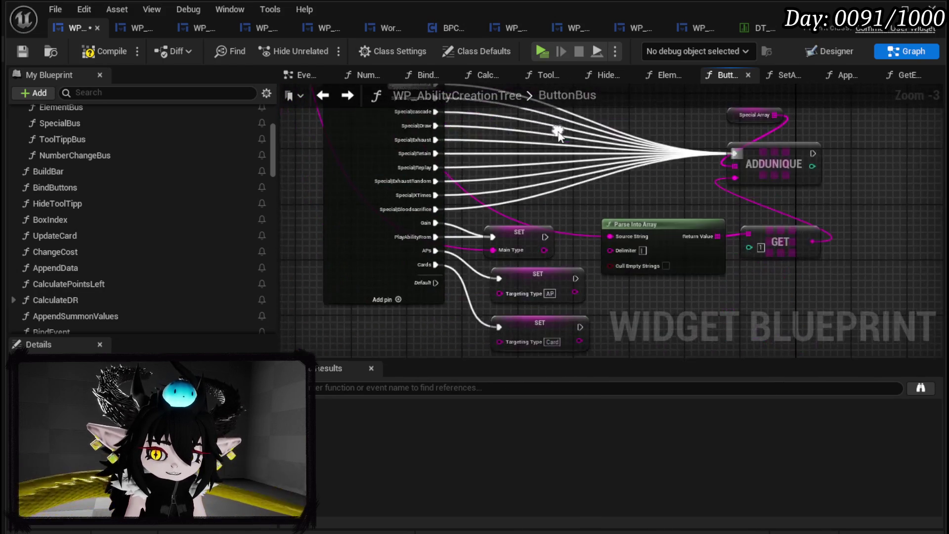
scroll(448, 239, "up", 3)
left_click_drag(447, 227, 405, 309)
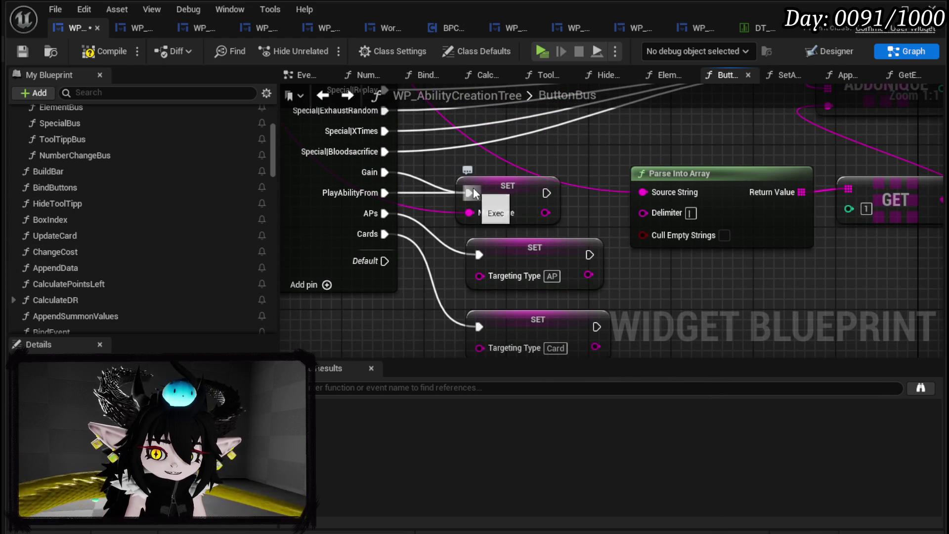
mouse_move(473, 193)
left_mouse_down()
mouse_move(523, 262)
mouse_move(450, 288)
mouse_move(423, 285)
left_mouse_up()
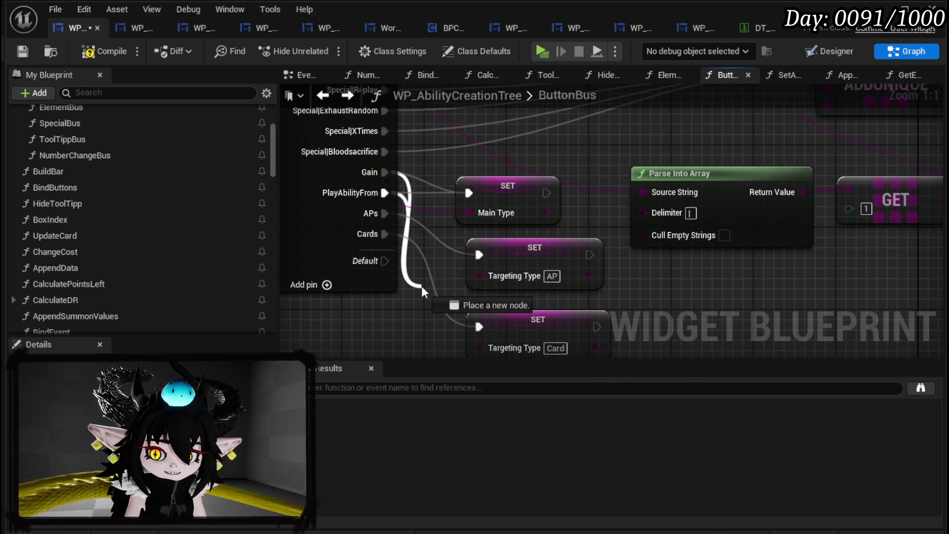
left_click_drag(423, 286, 474, 194)
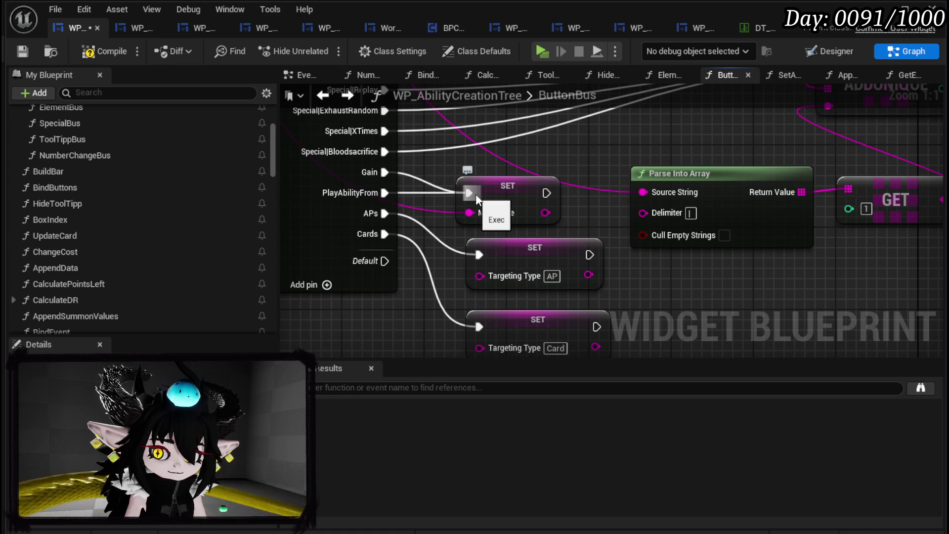
scroll(440, 292, "down", 6)
scroll(441, 292, "up", 4)
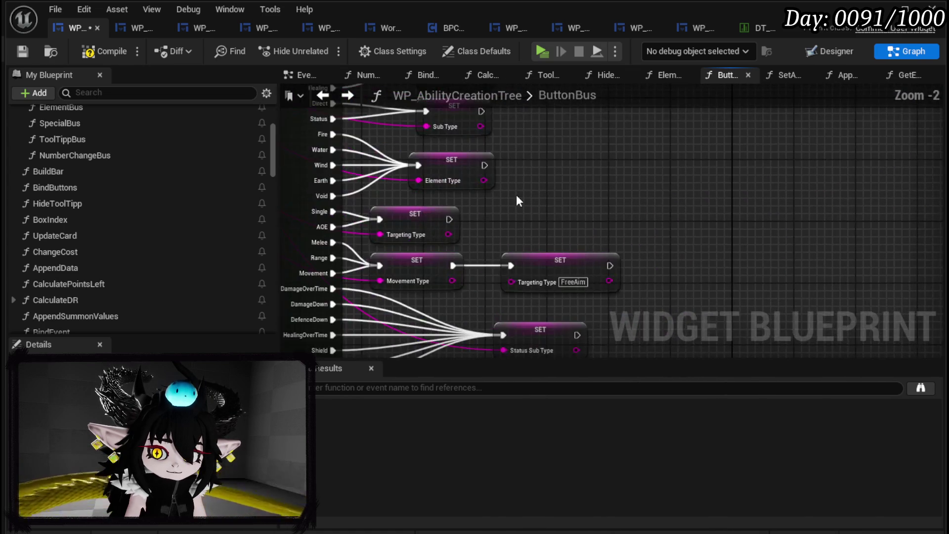
scroll(484, 203, "down", 4)
scroll(625, 295, "up", 5)
Step: Replace the Gain/PlayAbilityFrom Main Type setter with a Sub Type SET node fed by the parsed value
key("ctrl+v")
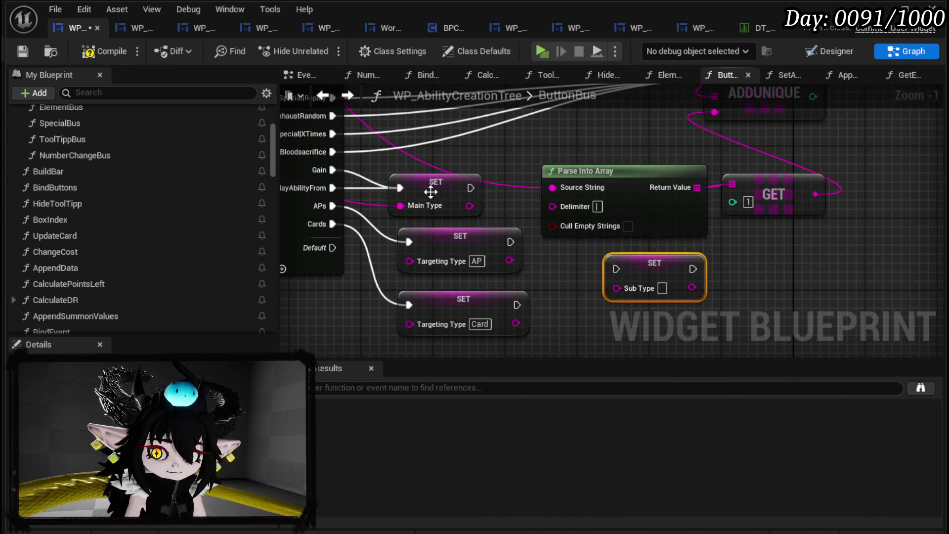
mouse_move(400, 188)
left_mouse_down()
mouse_move(619, 275)
mouse_move(439, 189)
left_mouse_up()
left_click(435, 182)
key("Delete")
left_click_drag(553, 188, 410, 198)
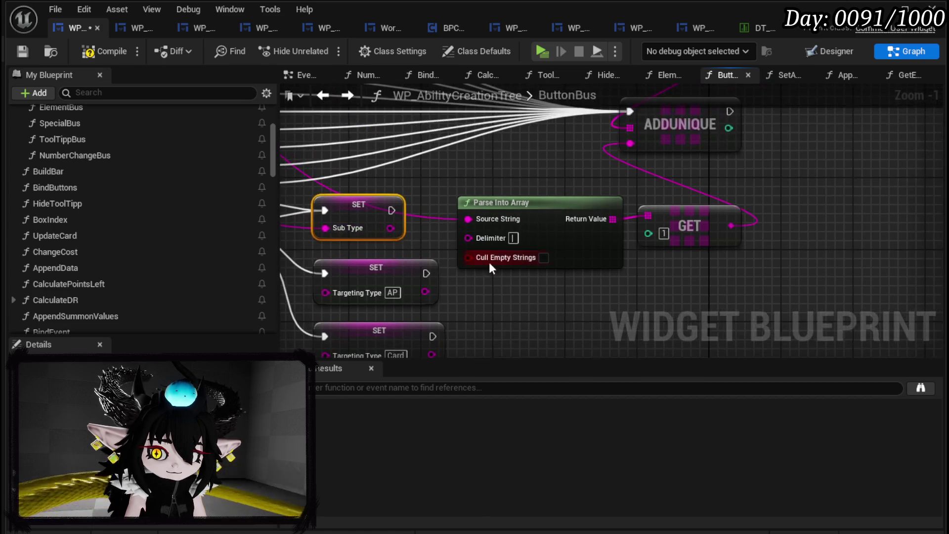
left_click_drag(497, 257, 870, 257)
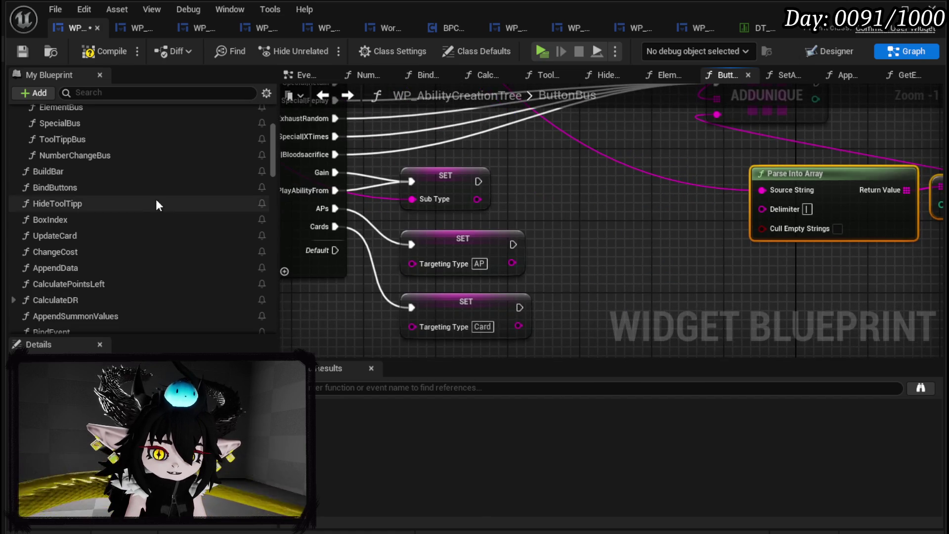
scroll(499, 215, "down", 3)
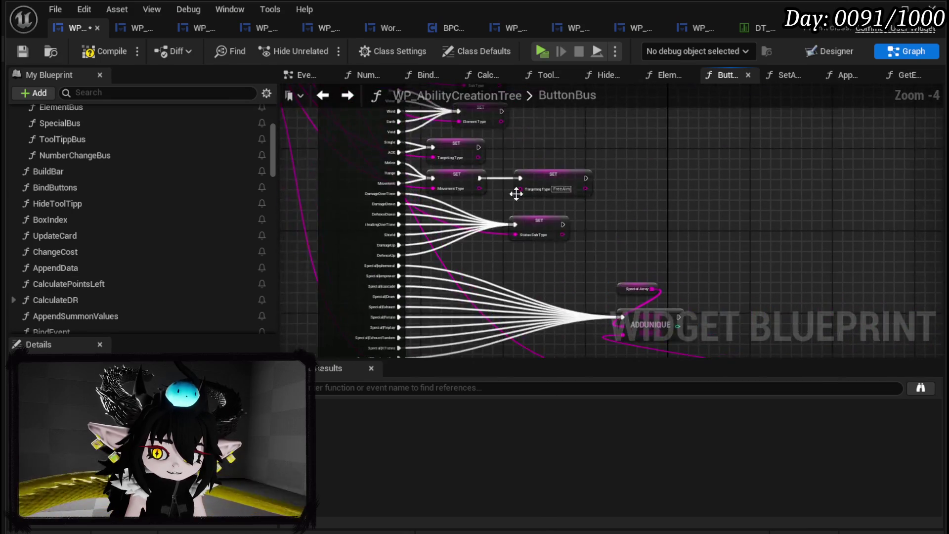
scroll(518, 196, "up", 2)
scroll(101, 158, "up", 3)
left_click(83, 217)
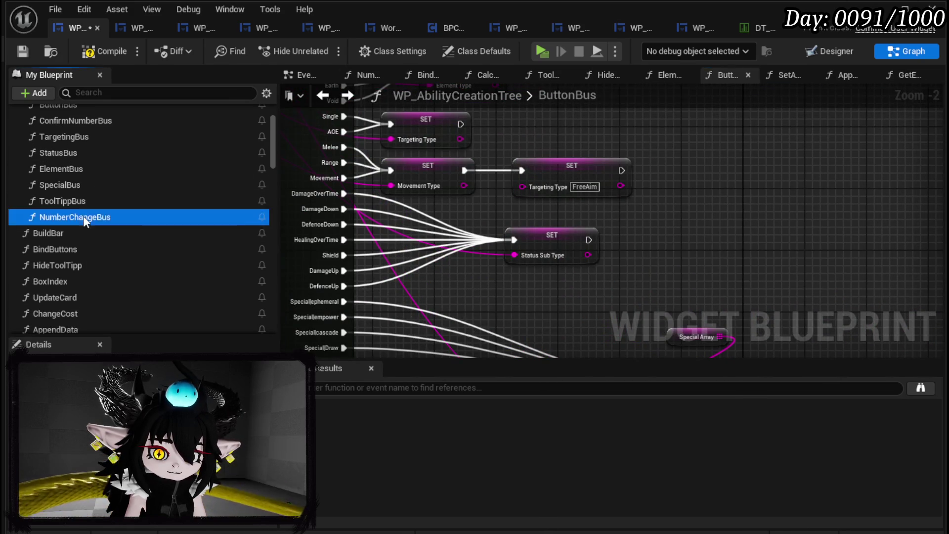
Step: Copy the Value Amount setter from NumberChangeBus and chain it after Sub Type in ButtonBus with value 1
double_click(83, 218)
scroll(363, 200, "down", 5)
scroll(479, 194, "up", 4)
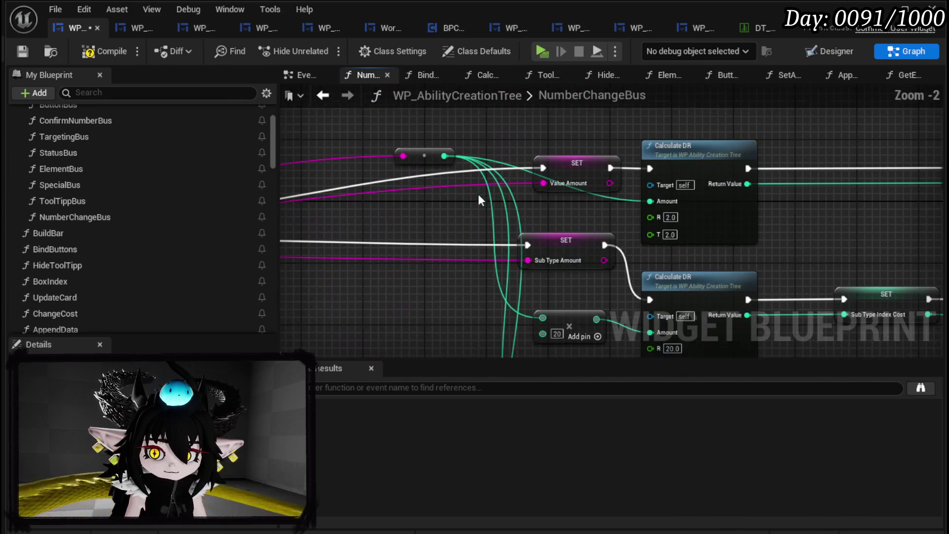
left_click(584, 155)
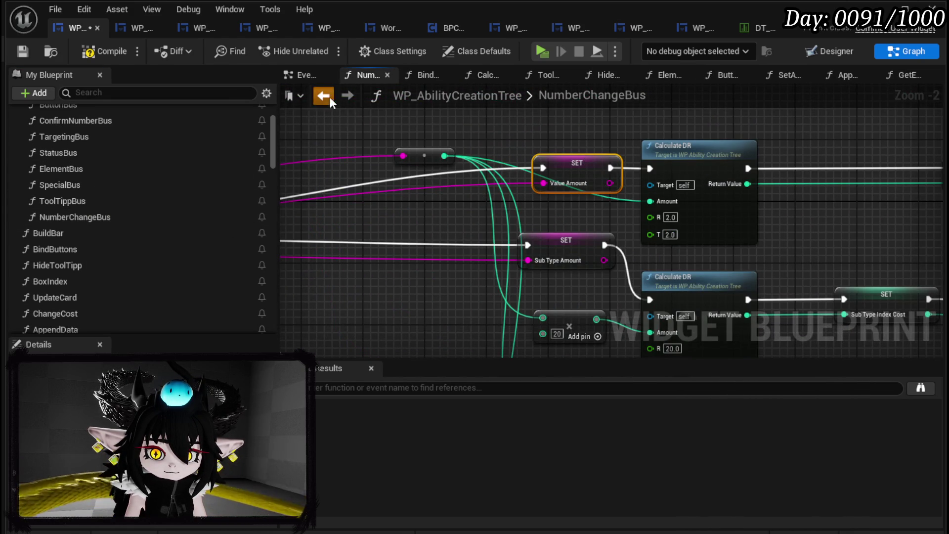
left_click(330, 97)
scroll(480, 216, "down", 2)
scroll(455, 179, "up", 3)
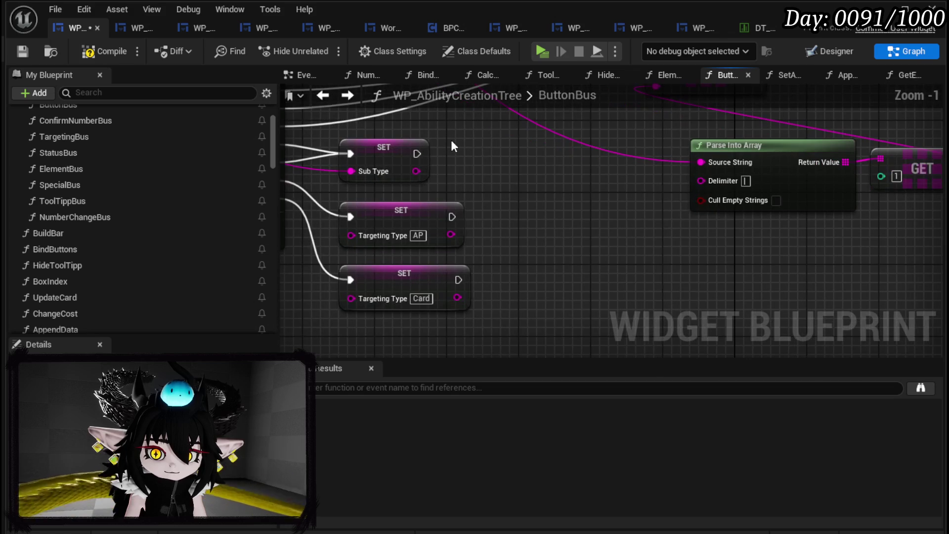
key("ctrl+v")
left_click_drag(417, 154, 458, 154)
left_click(520, 172)
type("1")
left_click(570, 206)
Step: Compile and save the widget blueprint, then start a play preview from the level editor
left_click(127, 48)
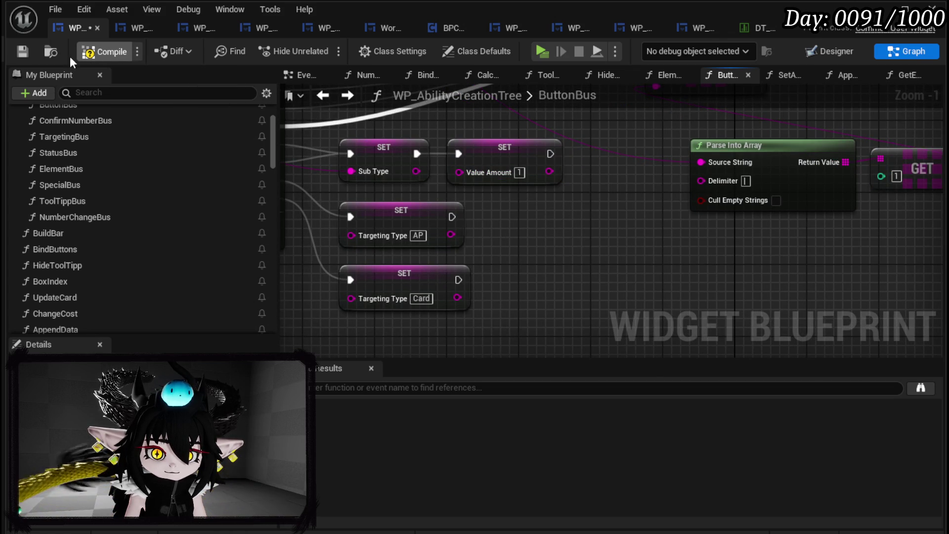
left_click(22, 50)
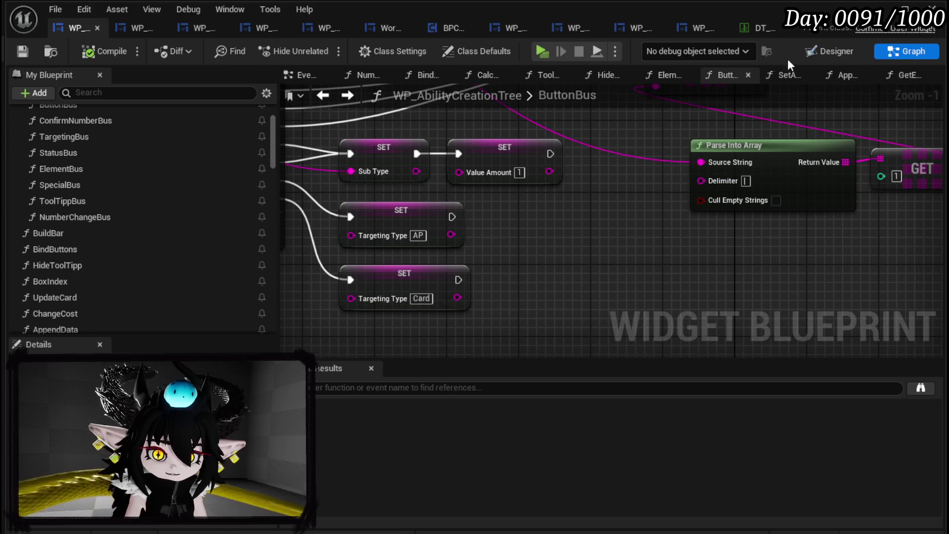
key("alt+Tab")
left_click(330, 52)
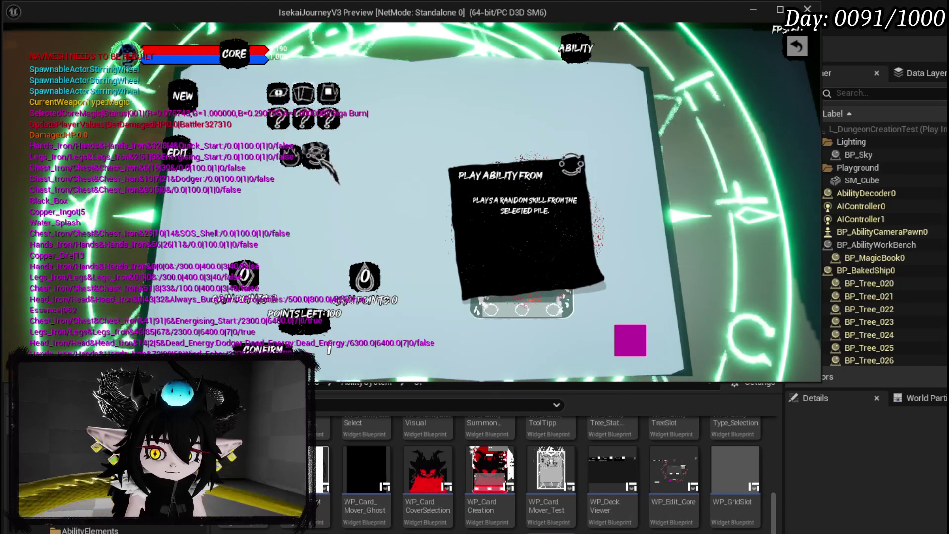
Step: Choose Play Ability From for the TEST card and set its amount to 3
left_click(319, 158)
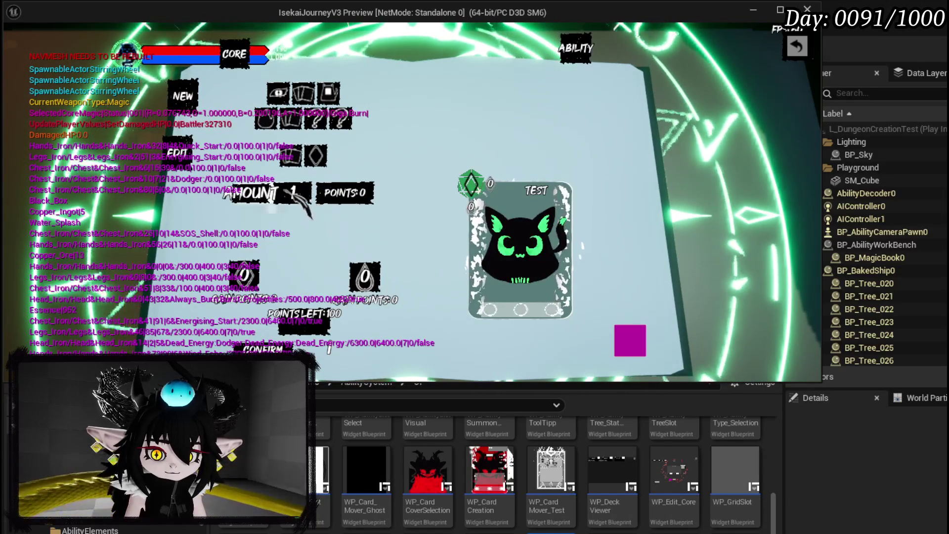
type("4")
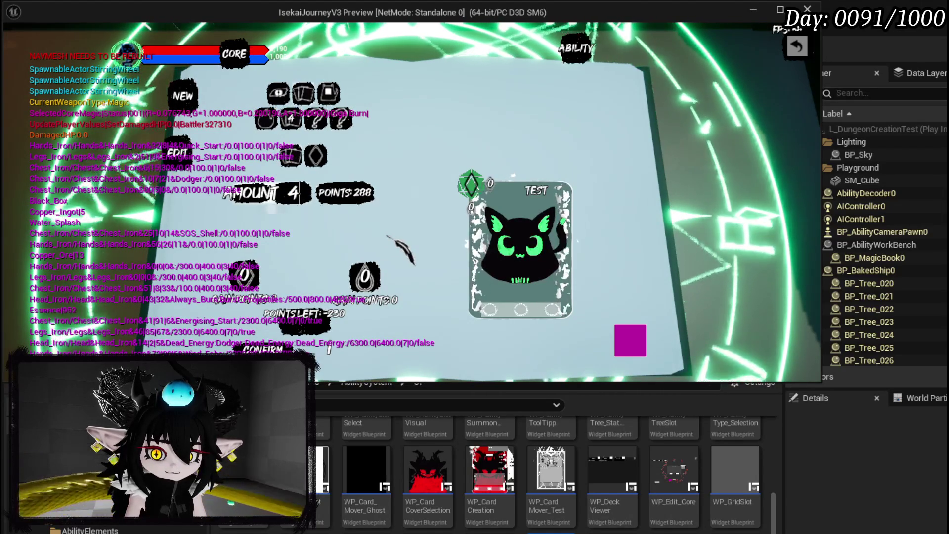
key("BackSpace")
type("3")
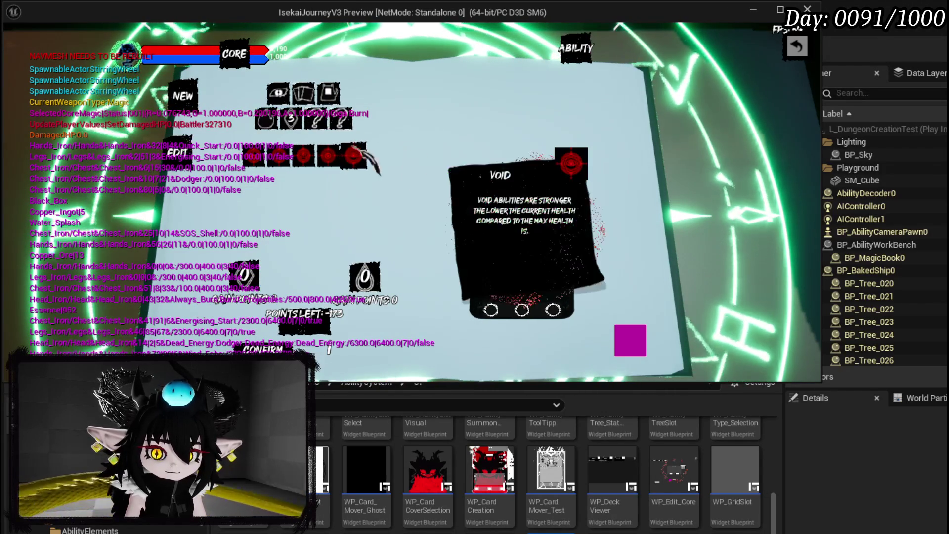
Step: Try the Void and Wind elements on the card, then settle on Earth
left_click(352, 156)
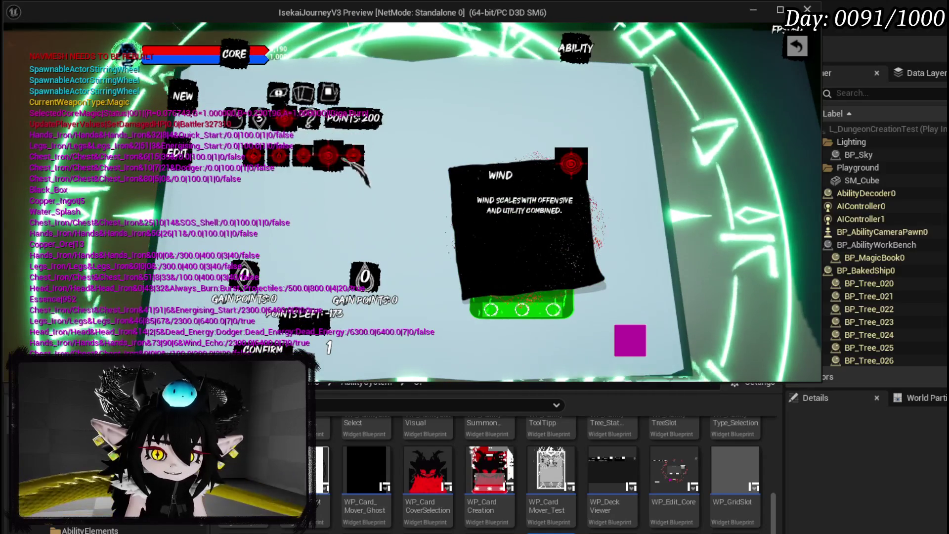
left_click(355, 165)
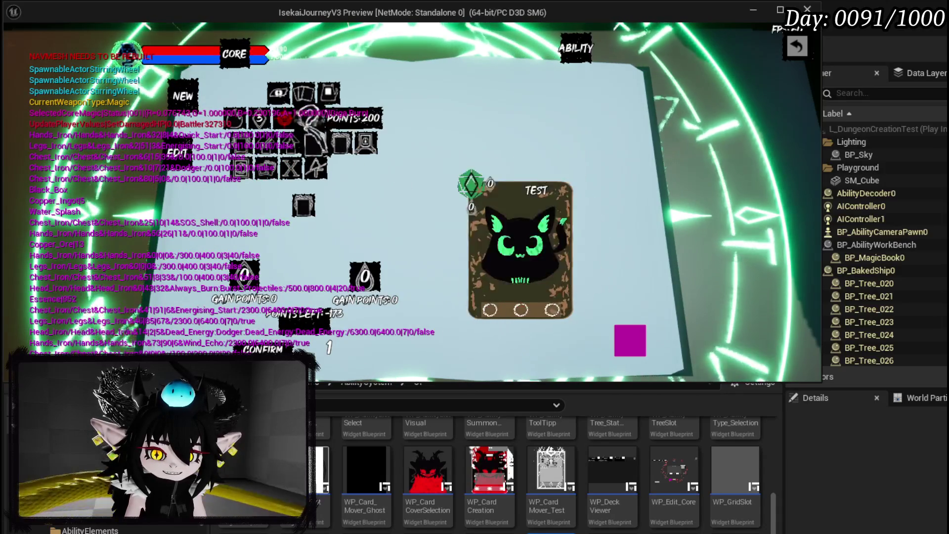
left_click(301, 123)
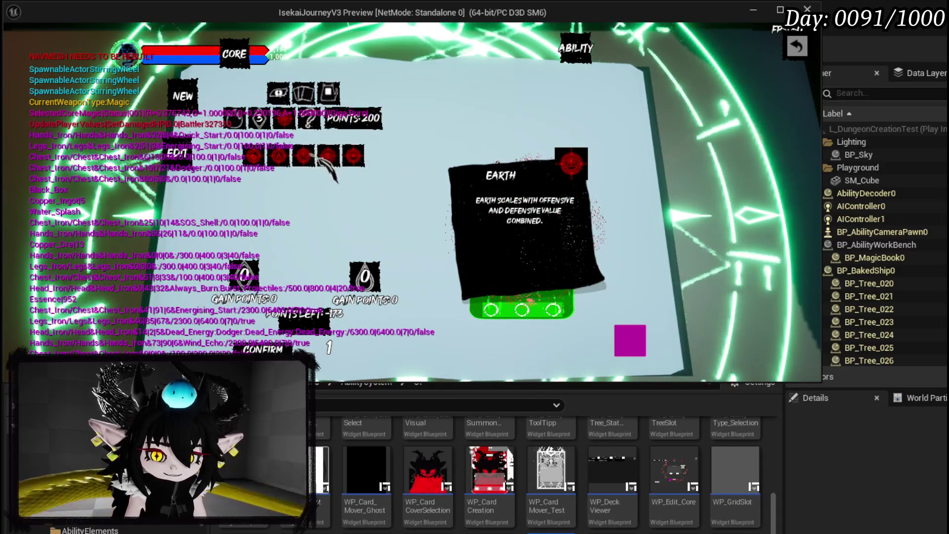
left_click(312, 156)
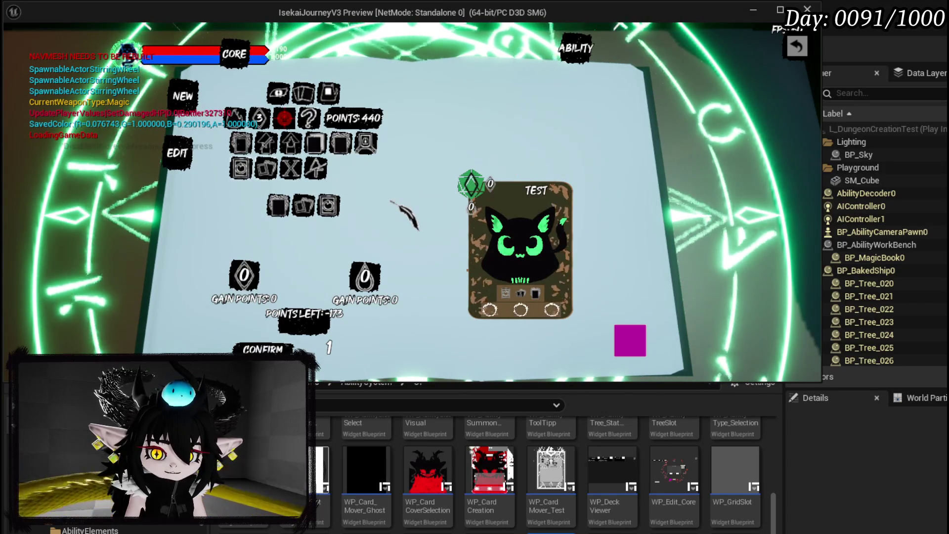
Step: Remove Exhaust Random, add another special ability to the card's slots, and confirm the card
left_click(309, 215)
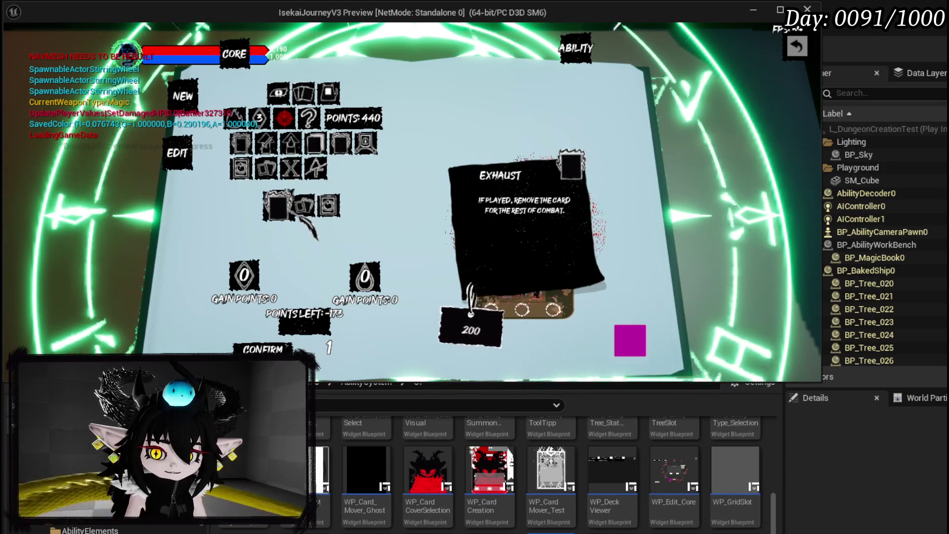
left_click(291, 206)
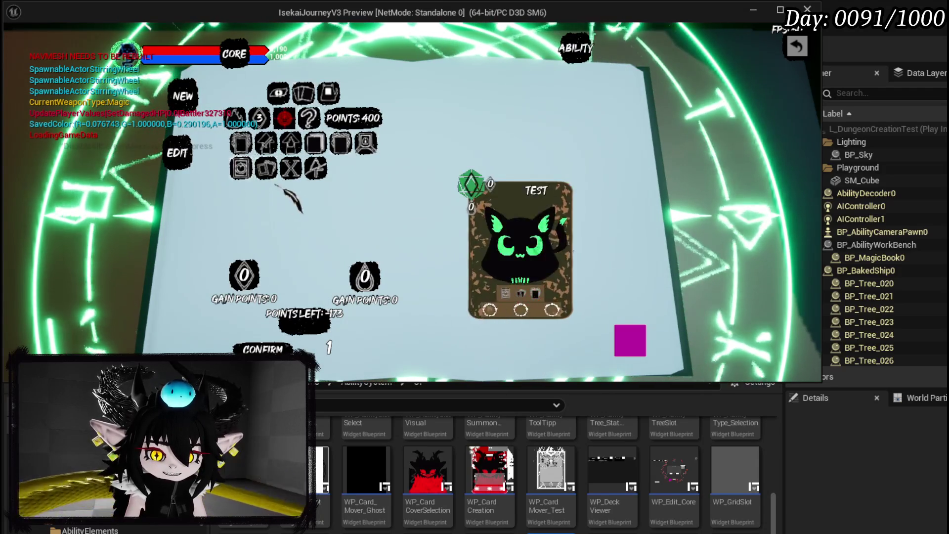
left_click_drag(265, 168, 301, 230)
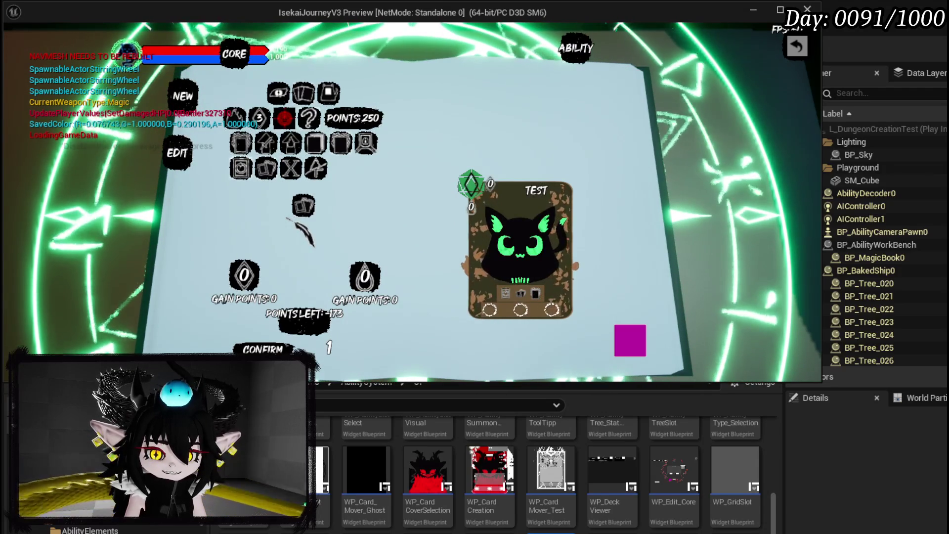
left_click(241, 168)
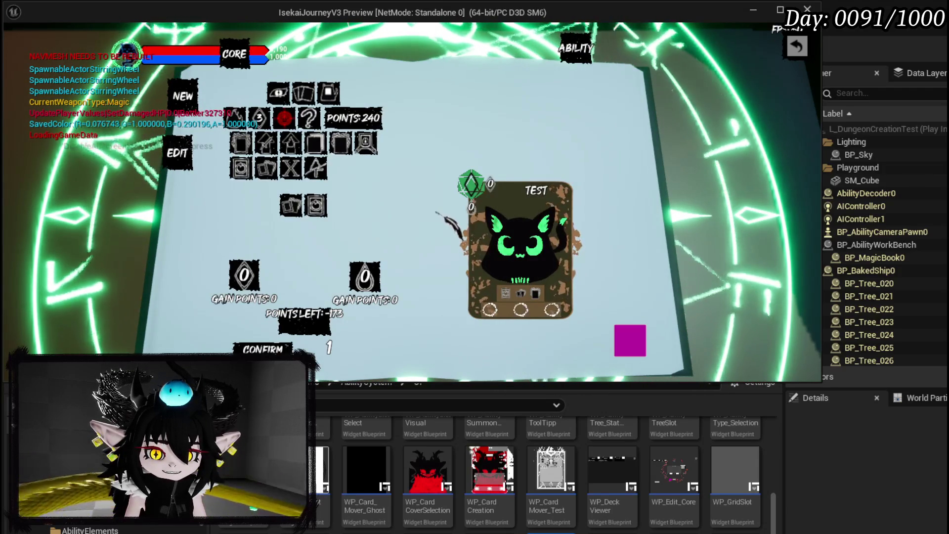
left_click(628, 330)
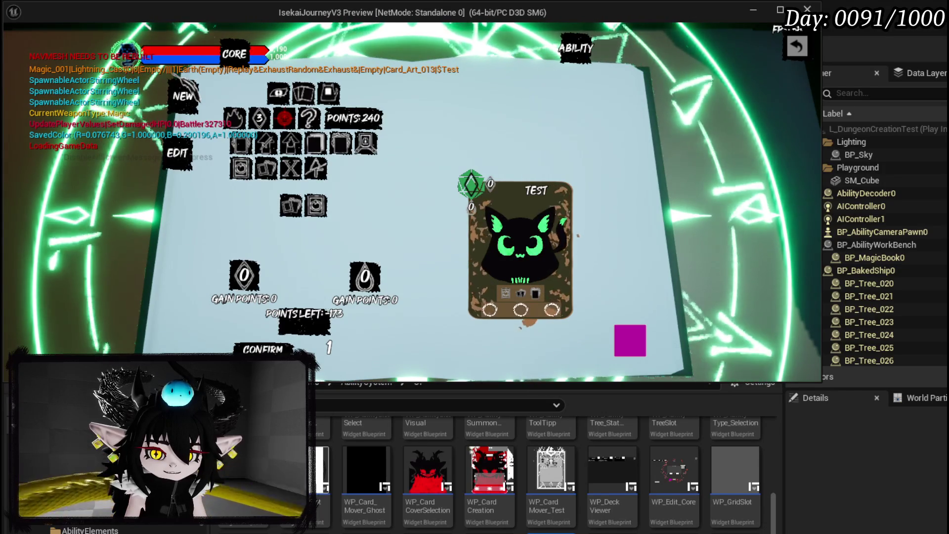
Step: Stop the play preview and save all changes
mouse_move(235, 117)
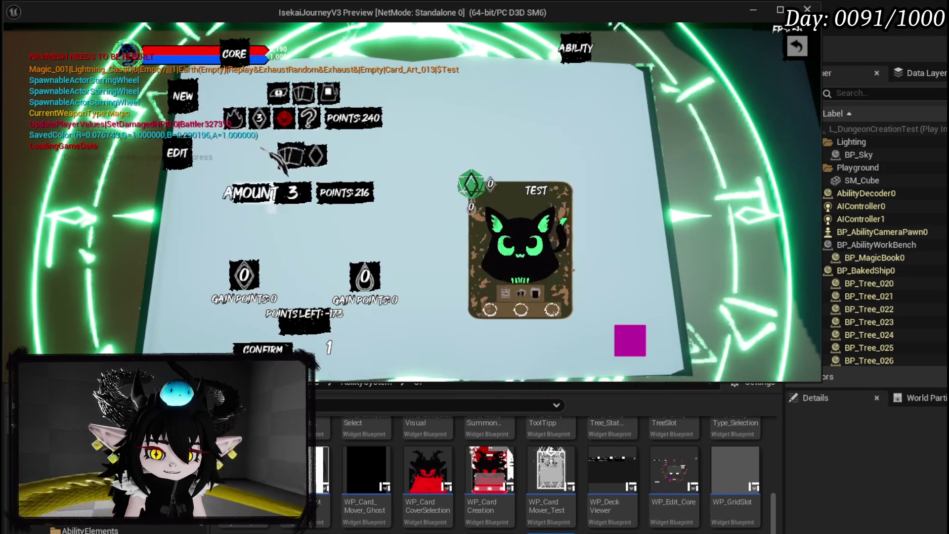
key("Escape")
left_click(22, 54)
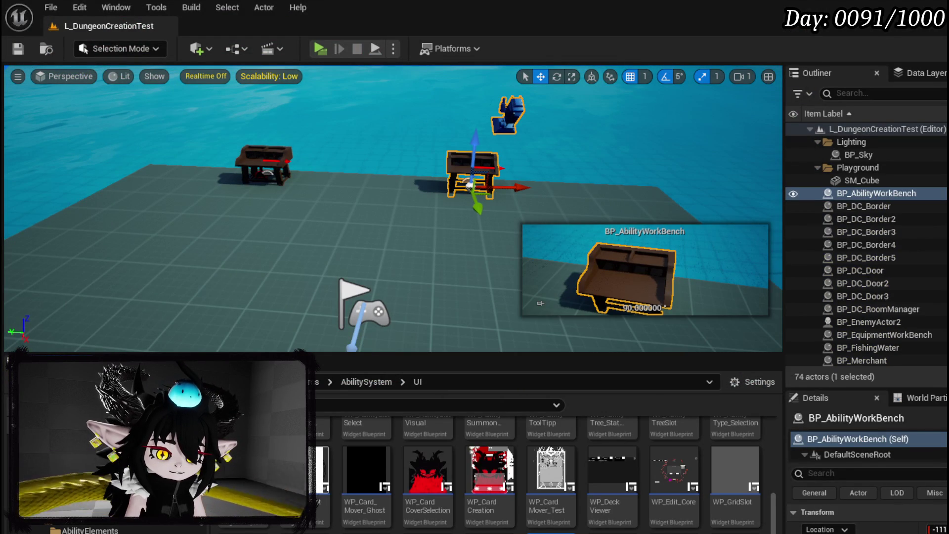
Step: Add a breakpoint on the ButtonBus entry node in WP_AbilityCreationTree's graph
key("alt+Tab")
scroll(382, 269, "down", 8)
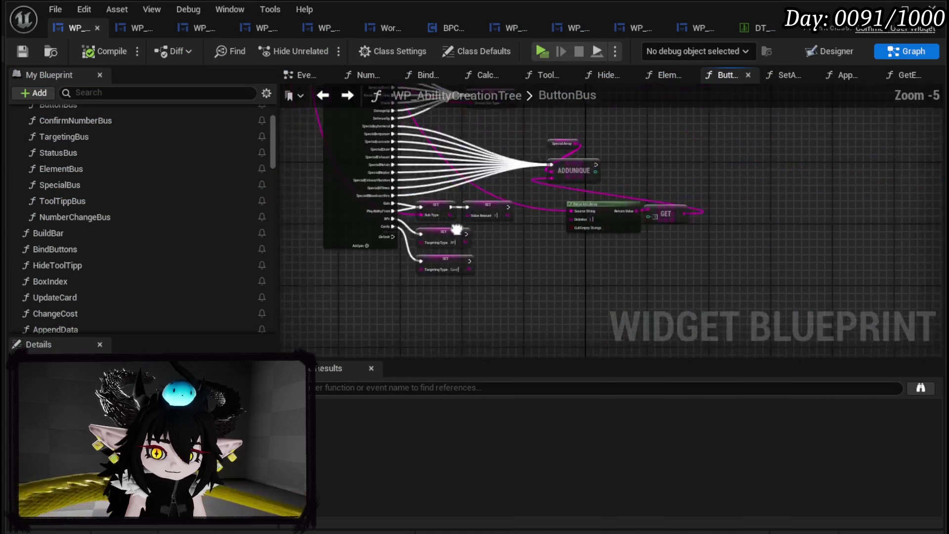
scroll(383, 269, "up", 8)
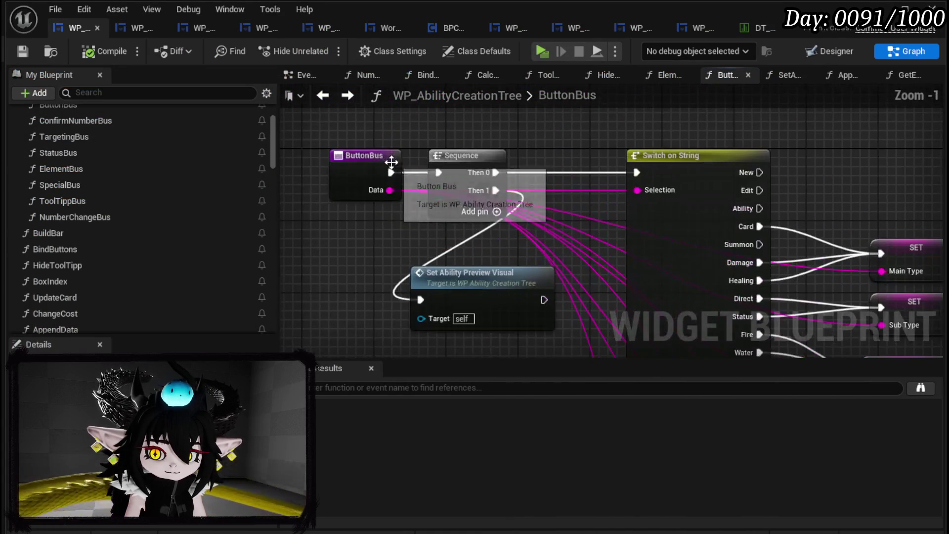
right_click(367, 156)
mouse_move(401, 387)
left_click(397, 428)
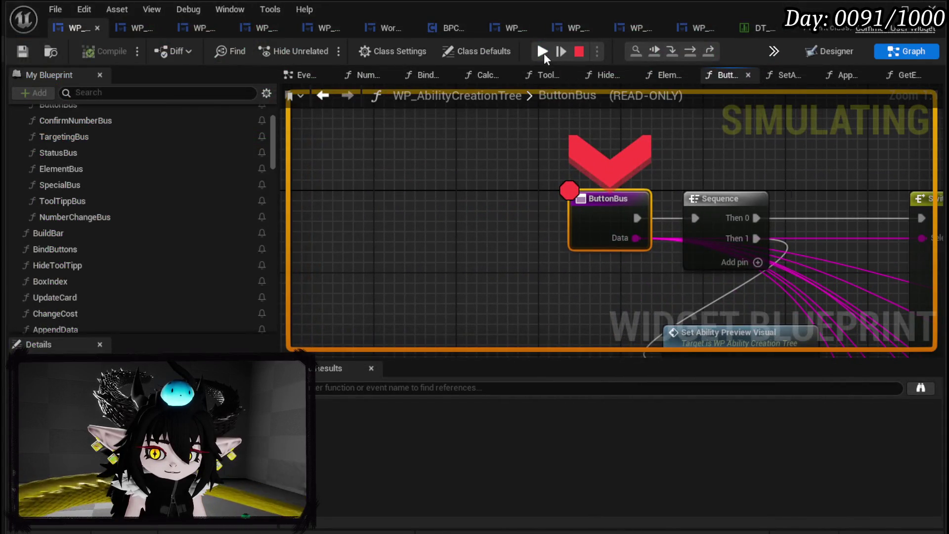
Step: In the running preview, pick Card and then Gain to trigger the ButtonBus breakpoint
left_click(544, 53)
left_click(299, 94)
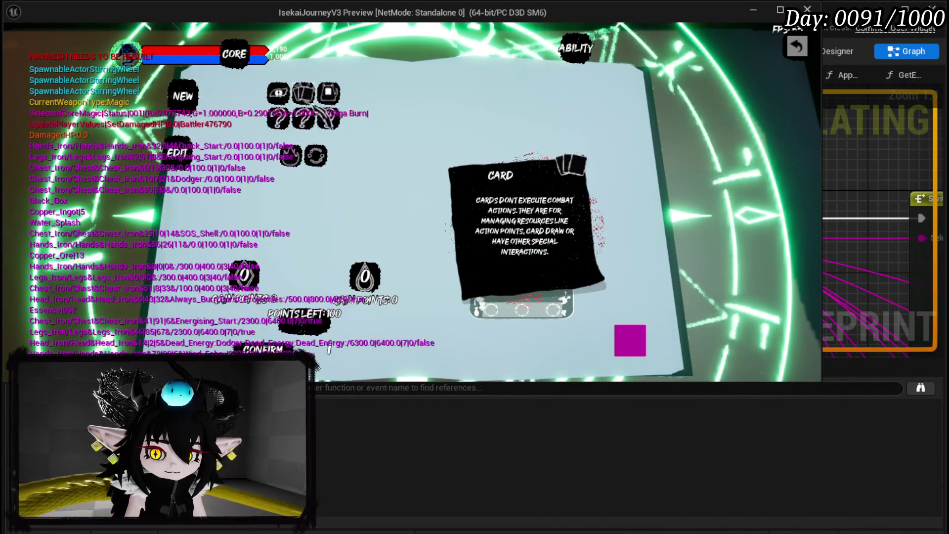
left_click(278, 120)
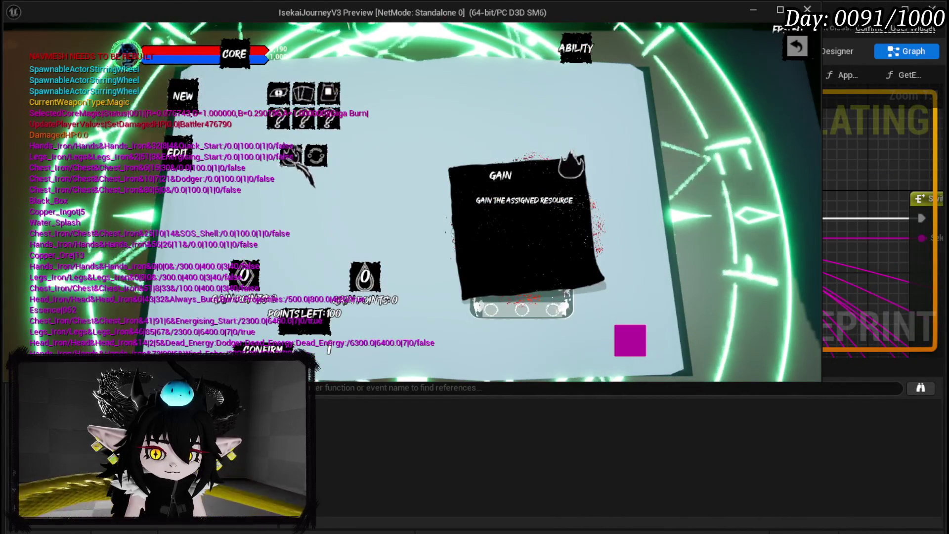
left_click(286, 157)
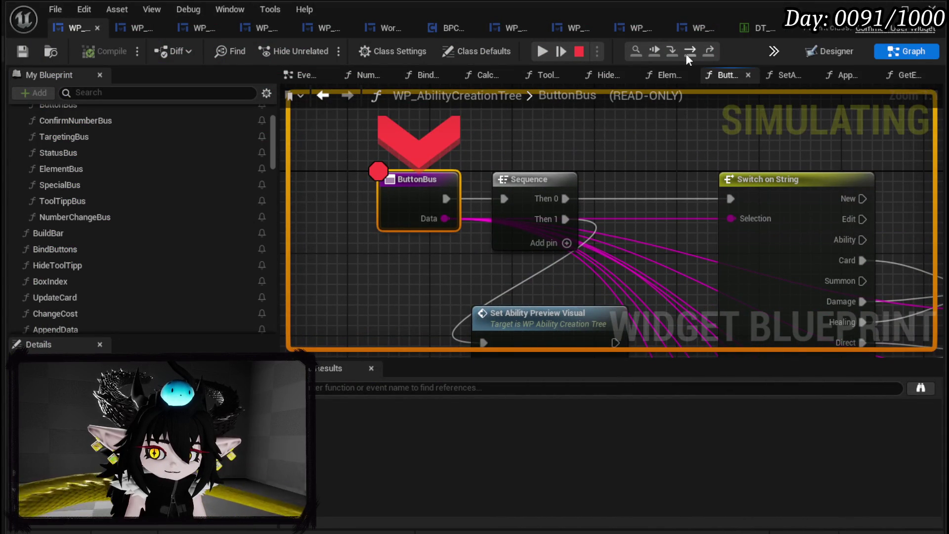
Step: Step over through the Switch to the SET Sub Type node, resume, and stop the preview
left_click(689, 54)
left_click(689, 56)
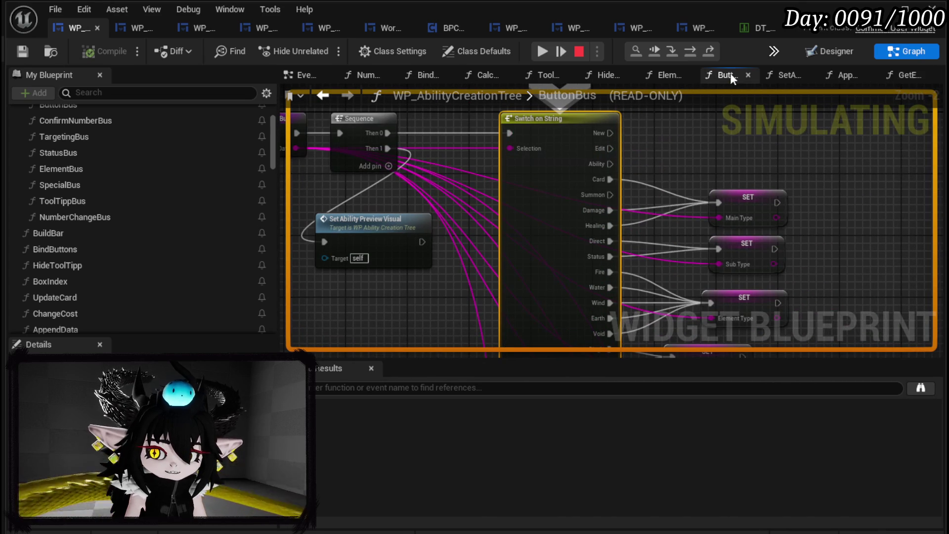
left_click(699, 52)
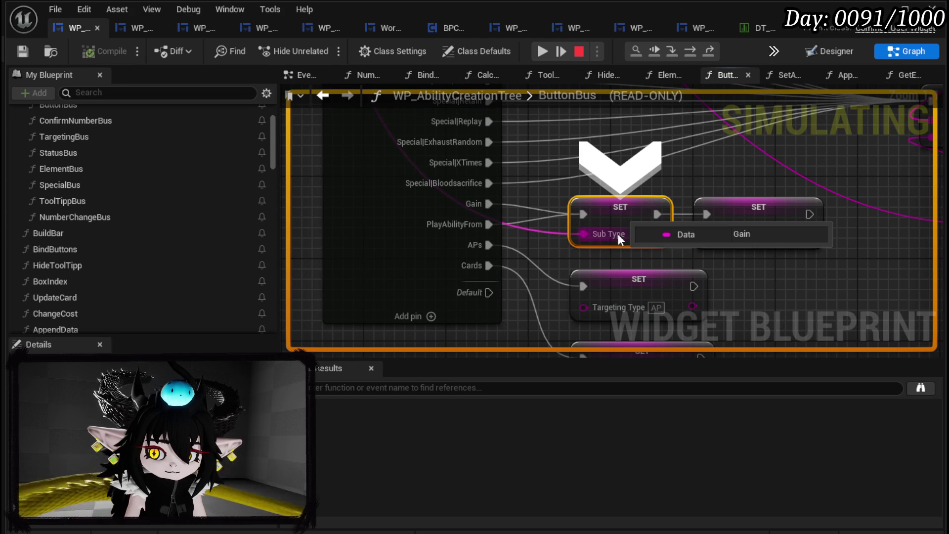
left_click(544, 46)
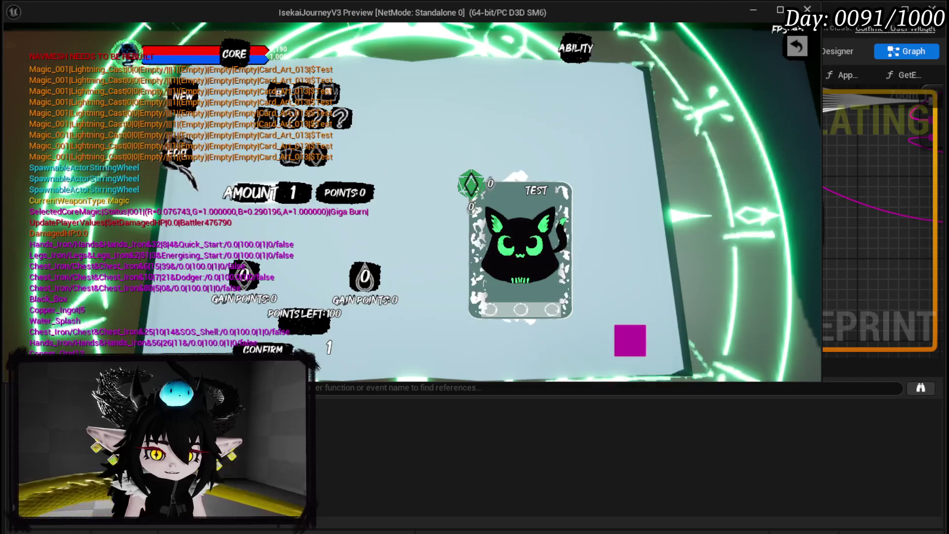
key("Escape")
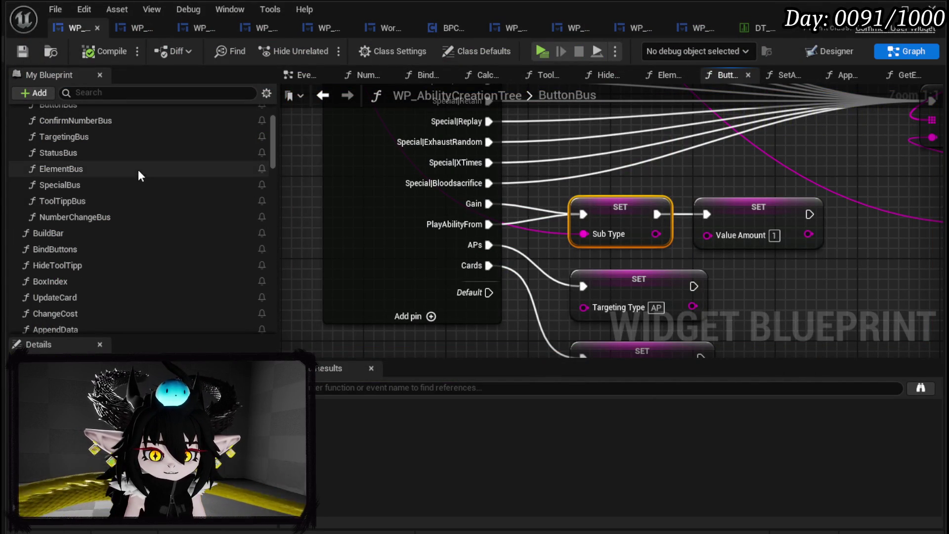
Step: In GetSubData, add a second Return Node on the Default case with a Sub Type value, and save
scroll(138, 168, "up", 3)
scroll(138, 167, "down", 6)
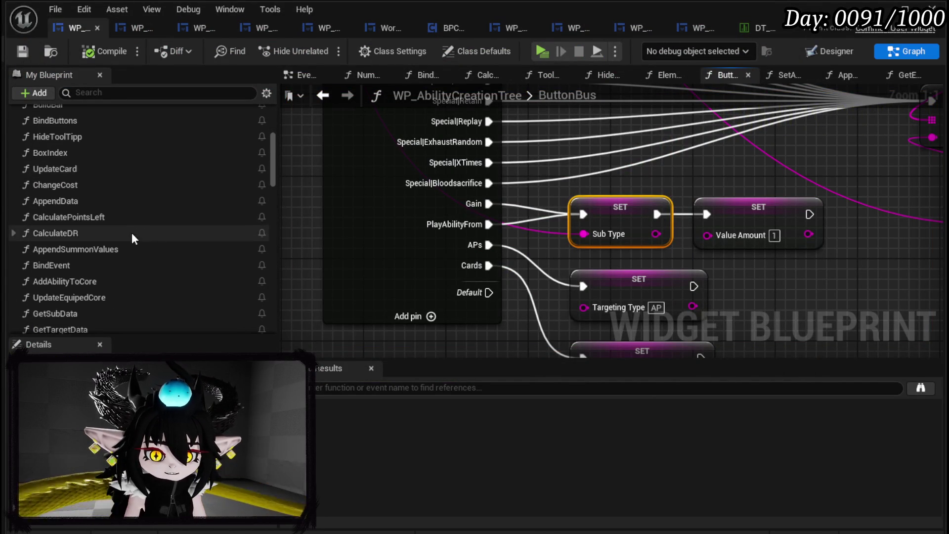
scroll(129, 233, "down", 3)
double_click(144, 229)
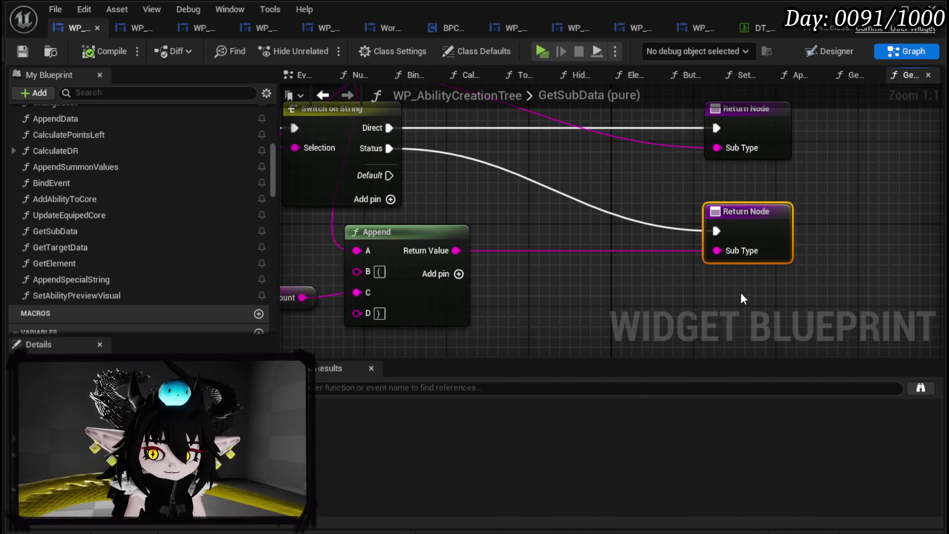
key("ctrl+v")
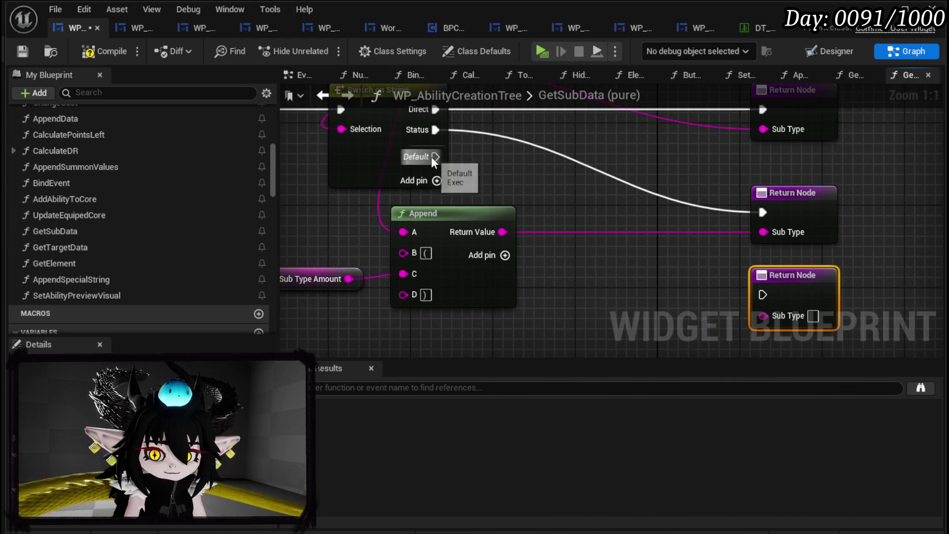
left_click_drag(317, 163, 785, 307)
left_click_drag(606, 274, 637, 259)
mouse_move(507, 208)
left_mouse_down()
mouse_move(742, 335)
mouse_move(803, 256)
mouse_move(837, 287)
left_mouse_up()
scroll(630, 306, "down", 3)
mouse_move(474, 162)
left_mouse_down()
mouse_move(773, 359)
mouse_move(731, 232)
mouse_move(677, 304)
left_mouse_up()
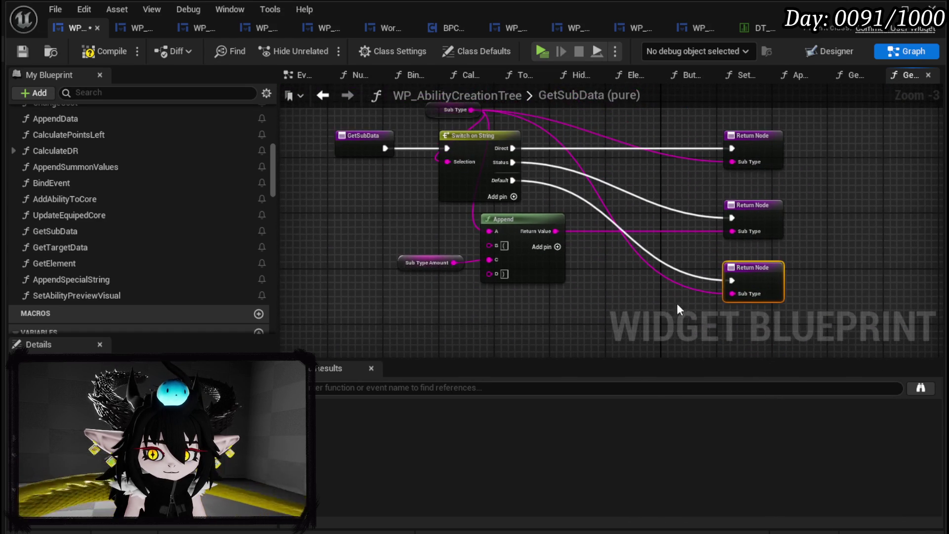
left_click(22, 51)
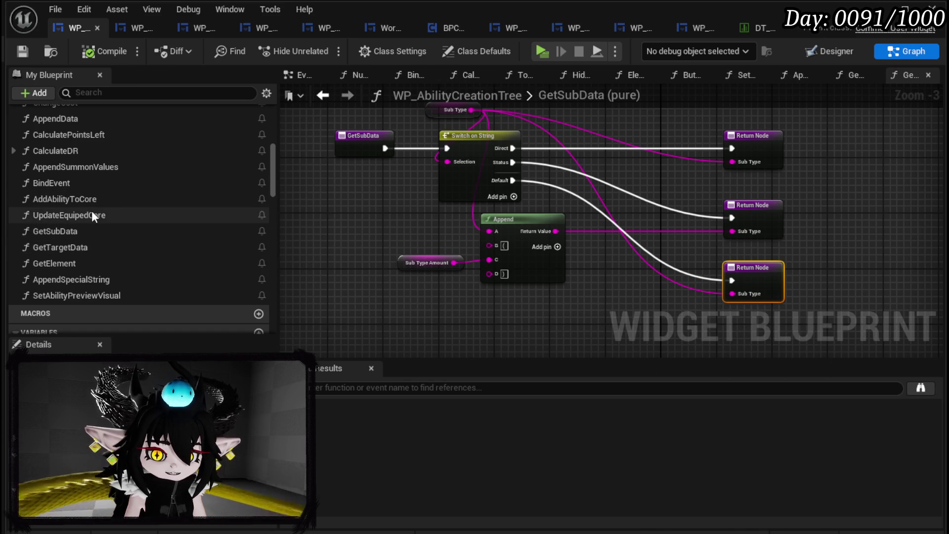
Step: In GetTargetData, add a Return Node whose Targeting Type takes the Append result, then compile and save
double_click(88, 242)
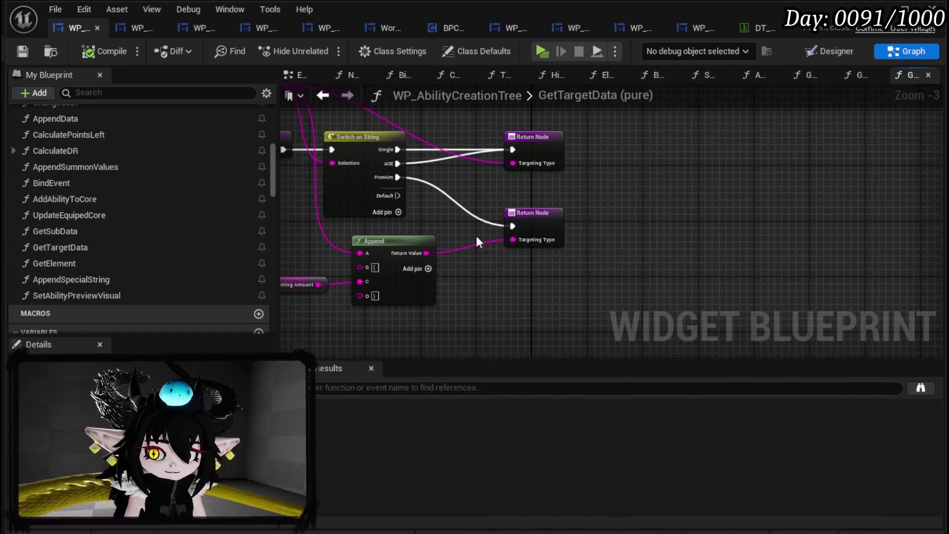
key("ctrl+d")
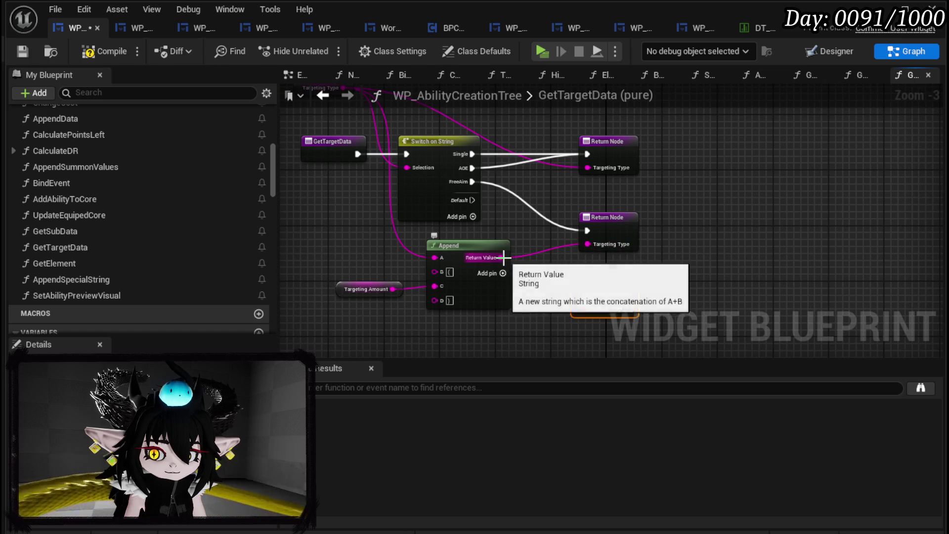
left_click_drag(501, 257, 568, 307)
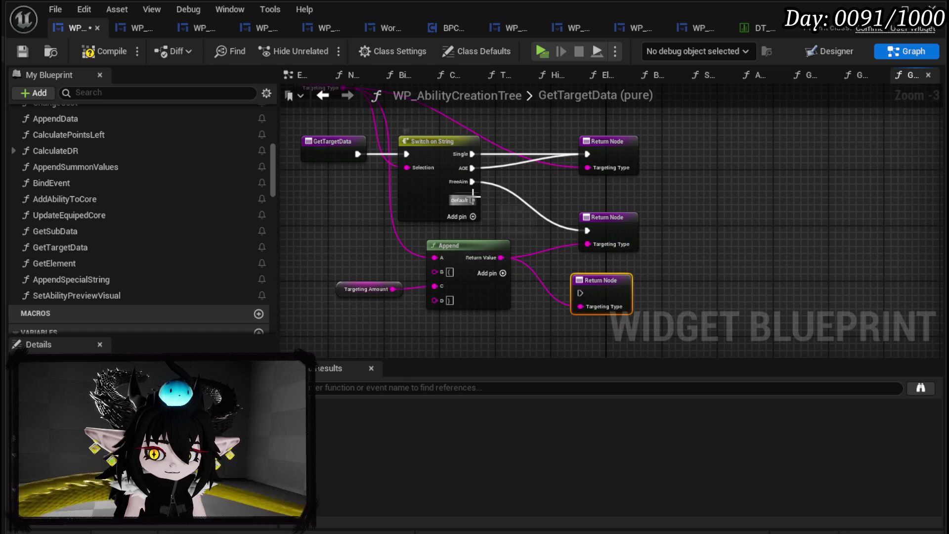
mouse_move(475, 251)
left_mouse_down()
mouse_move(468, 263)
mouse_move(450, 251)
left_mouse_up()
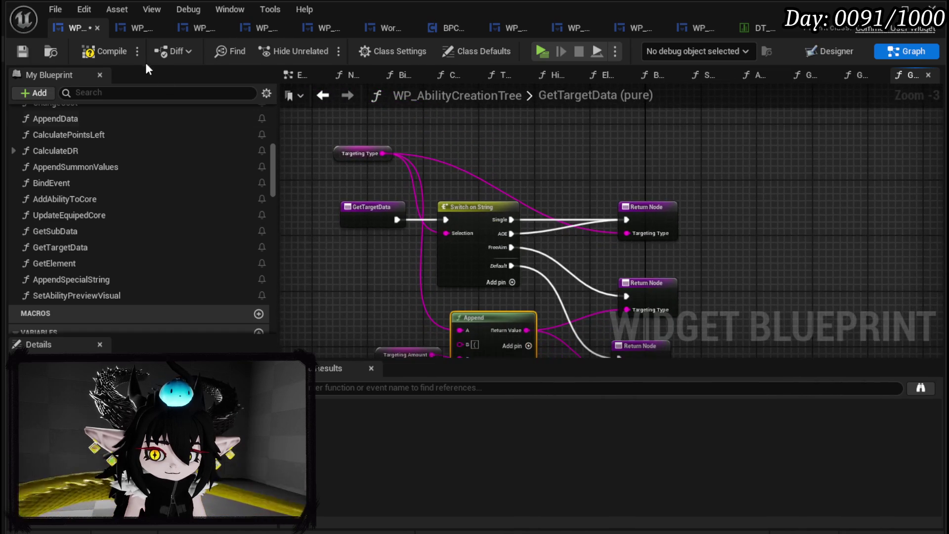
left_click(17, 49)
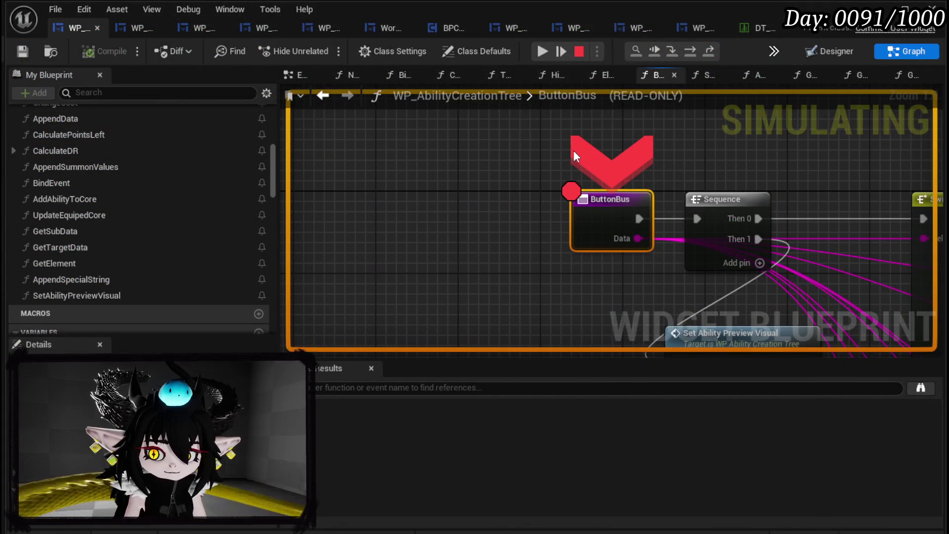
Step: Resume past the ButtonBus breakpoint, enter 4 in the card's AMOUNT field, and continue the preview
left_click(543, 52)
left_click(542, 51)
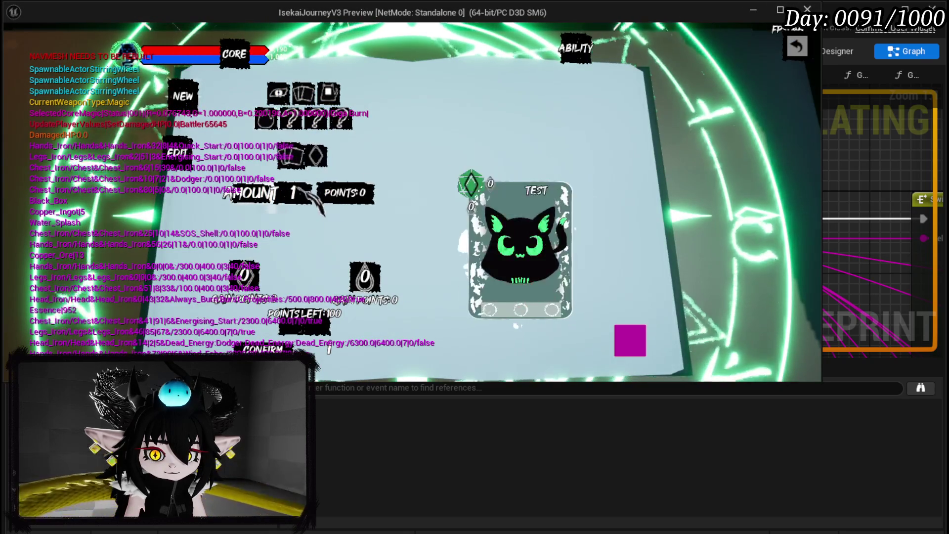
left_click(297, 193)
type("4")
left_click(543, 51)
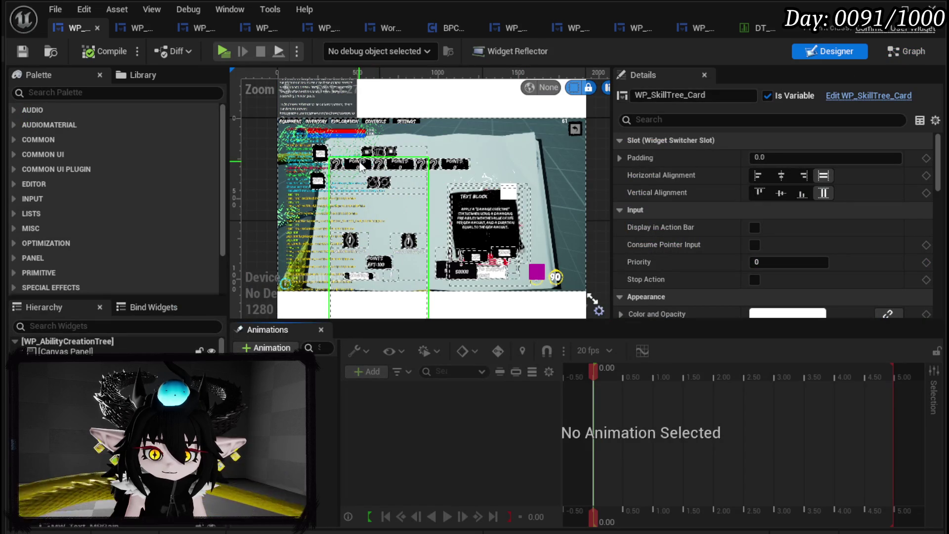
Step: In WP_SkillTree_Card, select the WP_CostCounter_SubType counter and switch to the Graph view
left_click(143, 28)
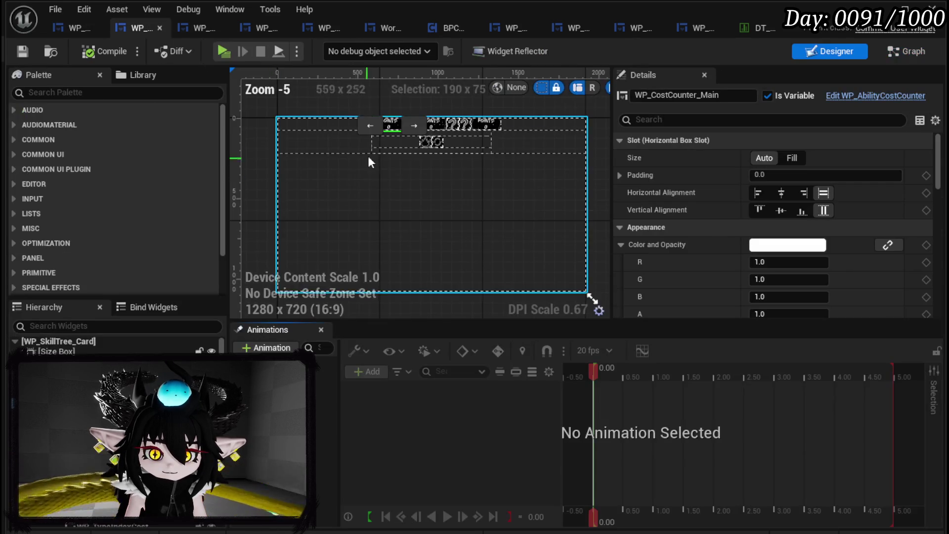
scroll(367, 153, "up", 3)
left_click(496, 150)
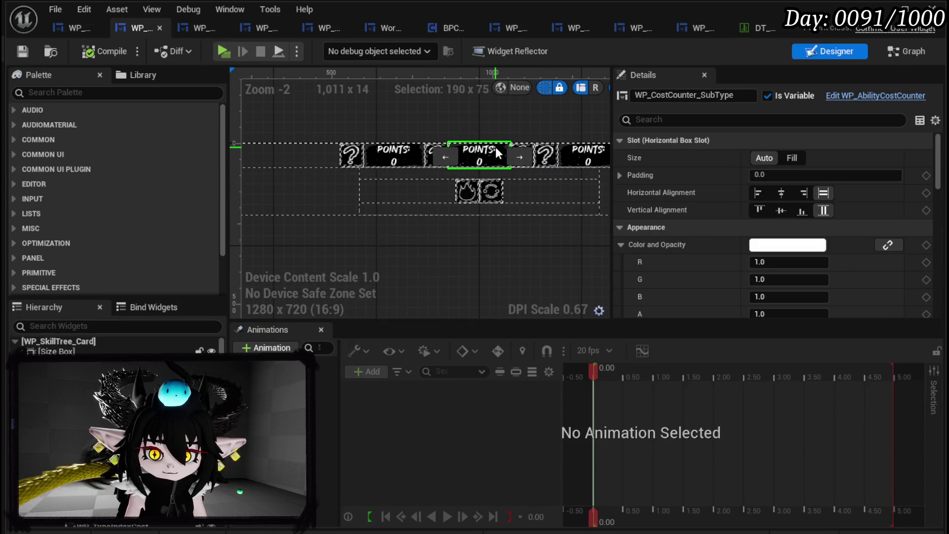
left_click(897, 54)
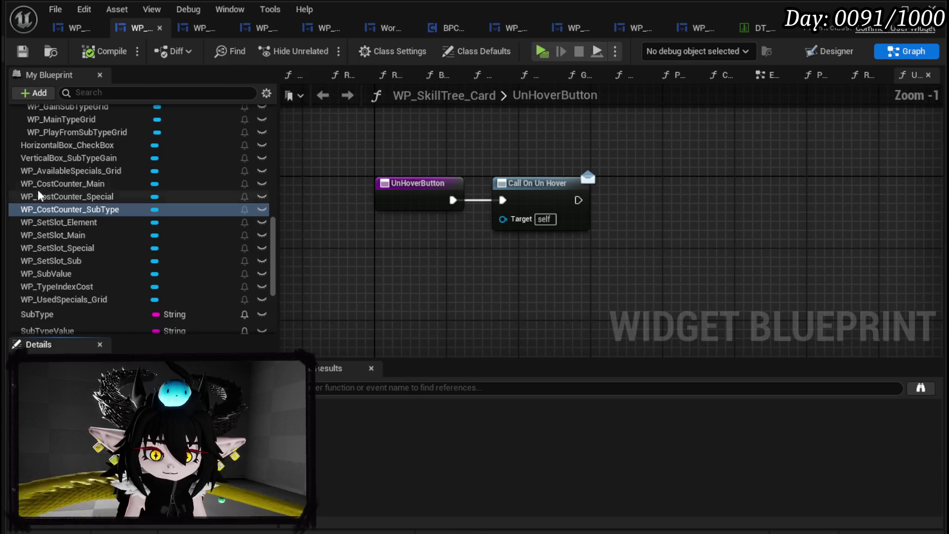
Step: Open the PressButton_Bus function and bring its Switch on String and Set Data nodes into view
scroll(87, 184, "up", 5)
scroll(87, 184, "up", 5)
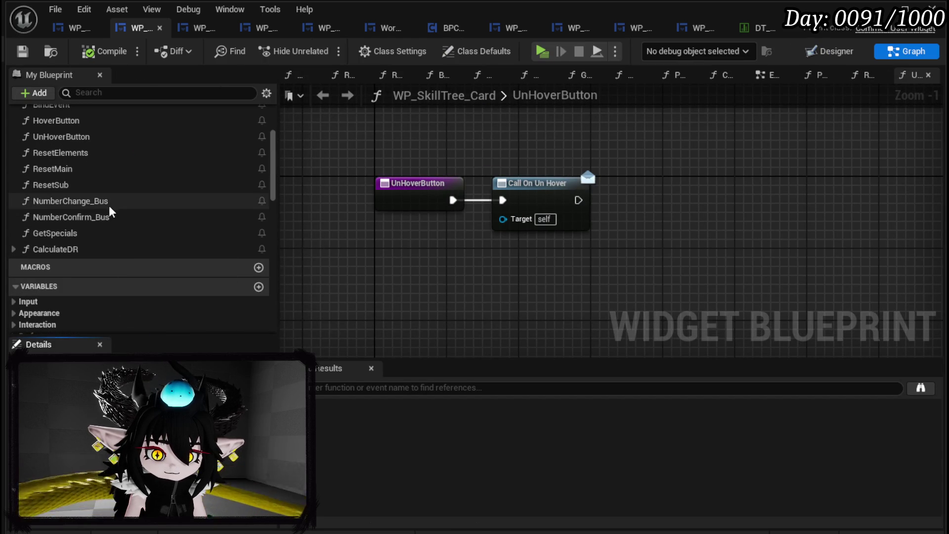
scroll(110, 211, "up", 5)
double_click(89, 159)
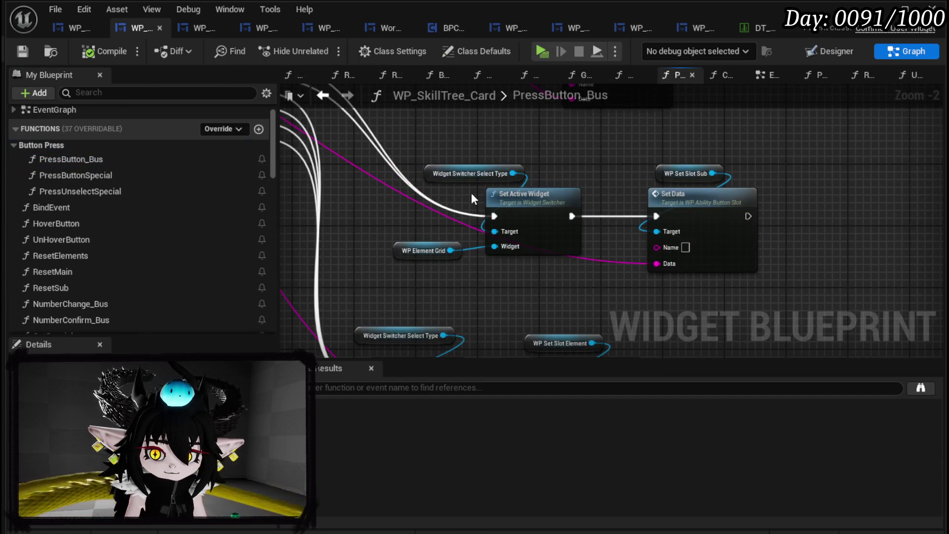
mouse_move(366, 232)
left_mouse_down()
mouse_move(402, 233)
mouse_move(455, 268)
left_mouse_up()
mouse_move(378, 268)
left_mouse_down()
mouse_move(279, 211)
mouse_move(192, 235)
left_mouse_up()
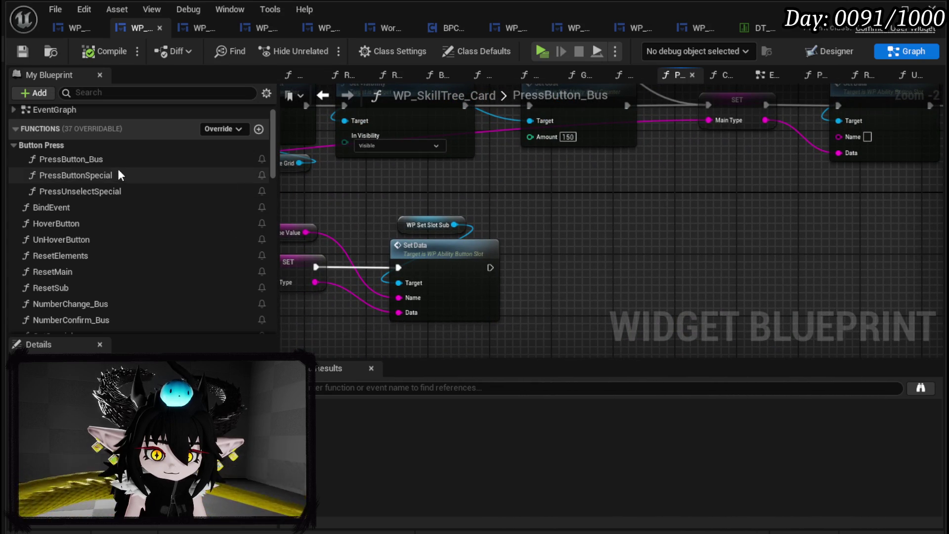
scroll(499, 207, "down", 1)
scroll(505, 200, "up", 1)
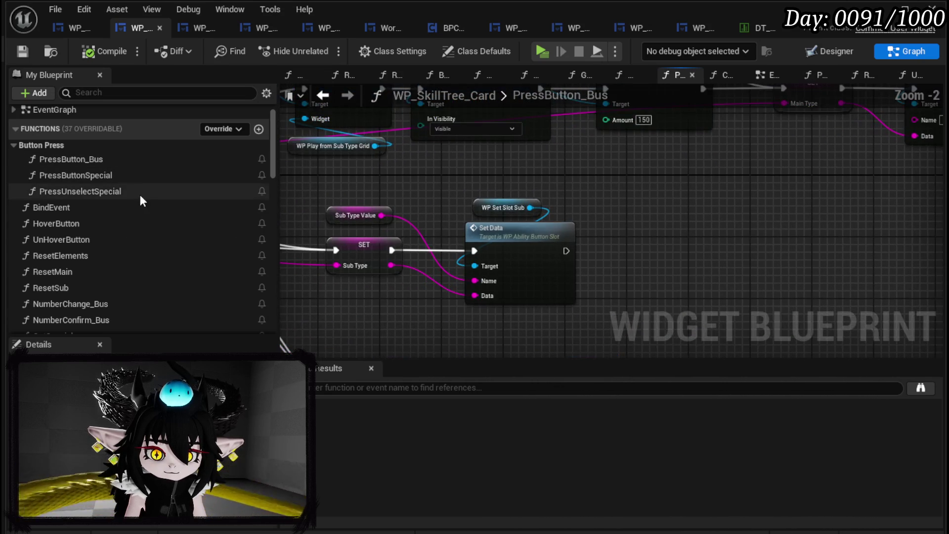
scroll(143, 194, "down", 10)
scroll(151, 193, "down", 4)
scroll(150, 193, "up", 4)
Step: Drop the WP_CostCounter_SubType variable into the PressButton_Bus graph
key("shift+F12")
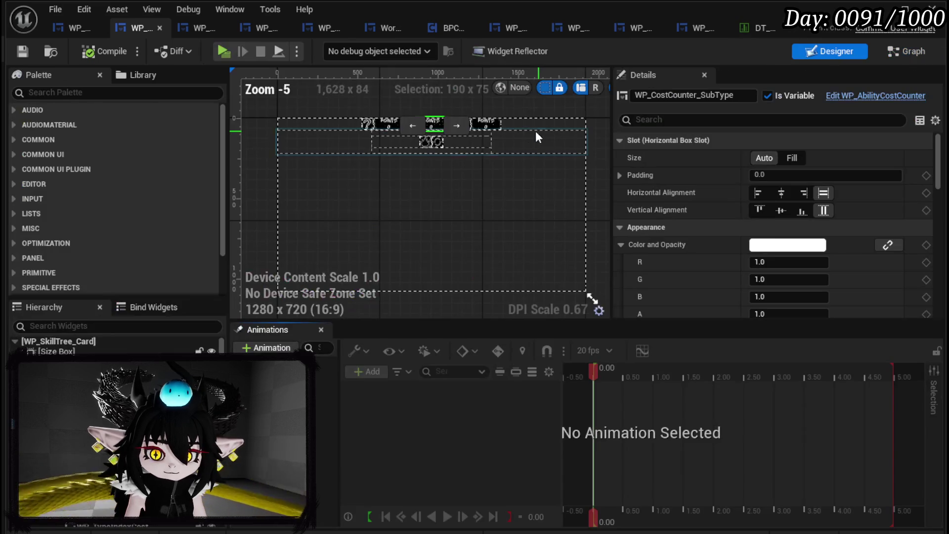
left_click(888, 51)
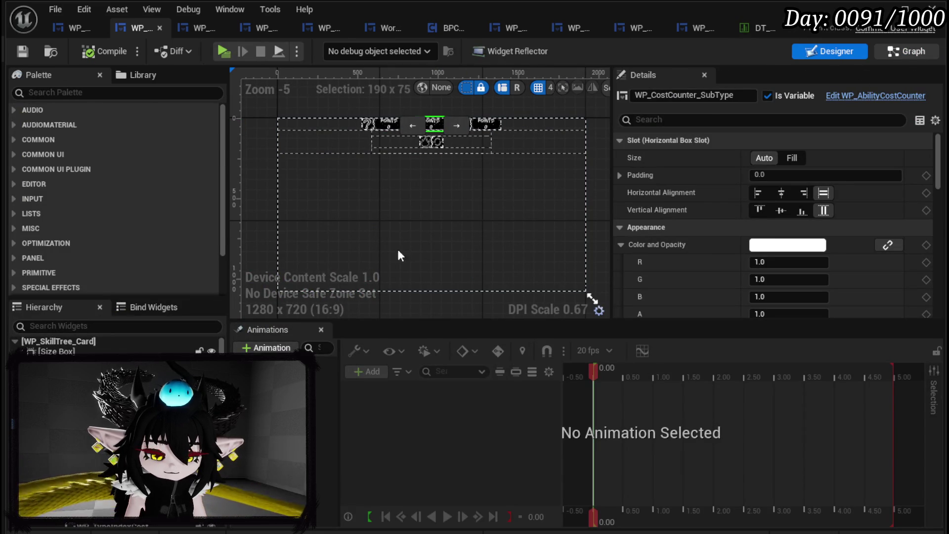
left_click_drag(539, 181, 540, 182)
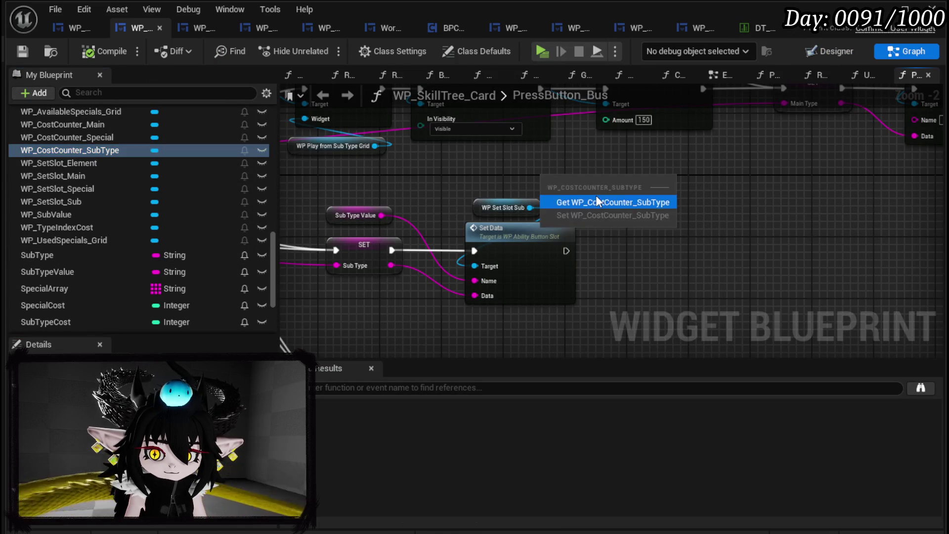
Step: After Set Data, set WP_CostCounter_SubType's visibility to Not Hit-Testable (Self & All Children), then compile and save
left_click(596, 197)
left_click_drag(660, 214, 658, 212)
type("Set Visi")
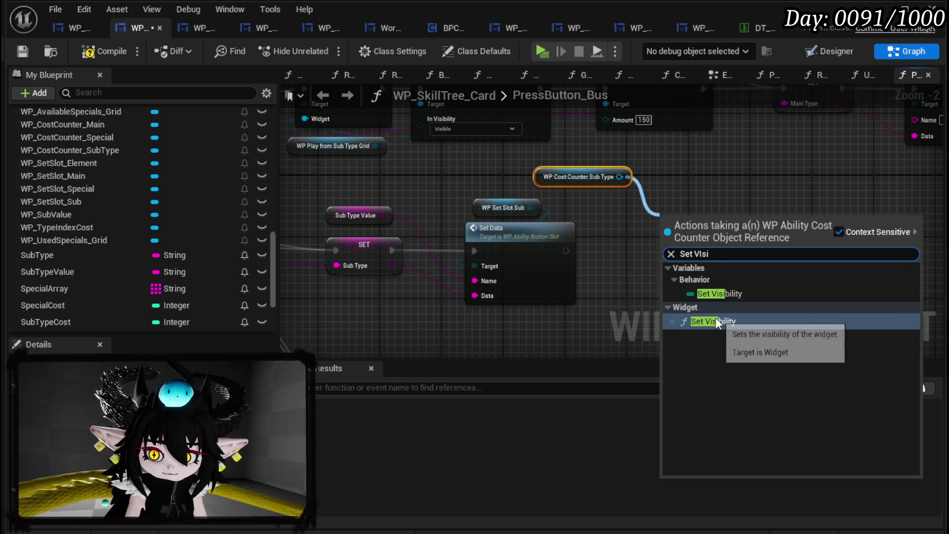
left_click(716, 319)
left_click_drag(685, 244, 624, 251)
left_click(632, 293)
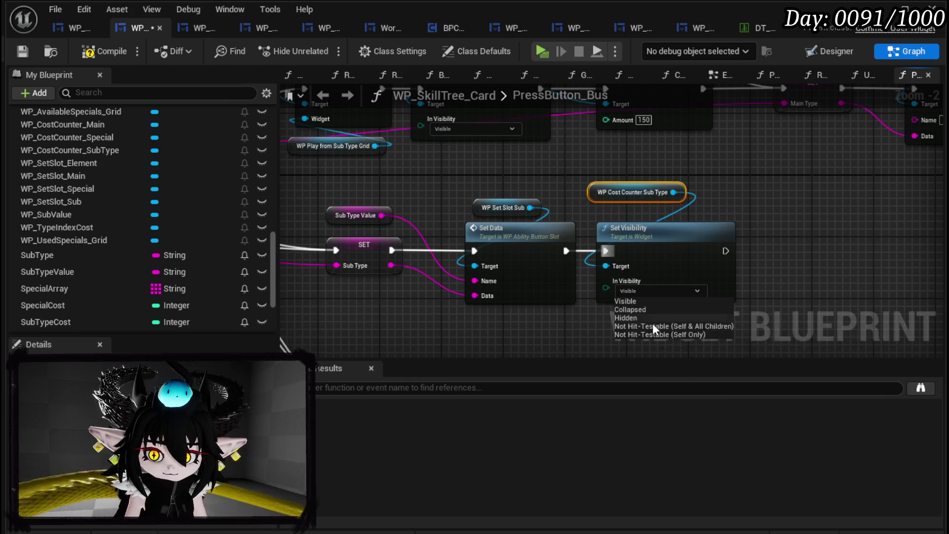
left_click(653, 324)
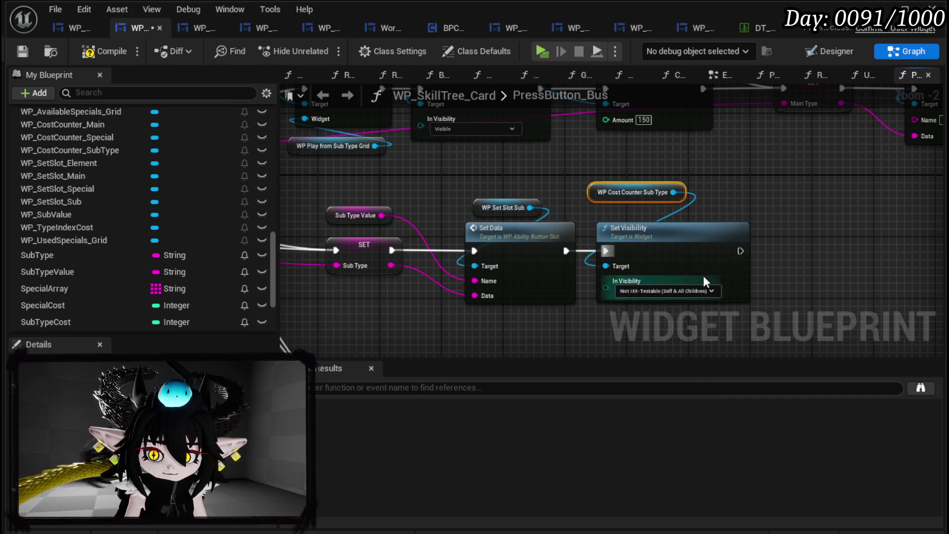
left_click(22, 49)
Step: Paste copies of the counter getter and Set Visibility, wired from PlayAbilityFrom into Set Widget
mouse_move(463, 141)
left_mouse_down()
mouse_move(792, 159)
mouse_move(591, 128)
left_mouse_up()
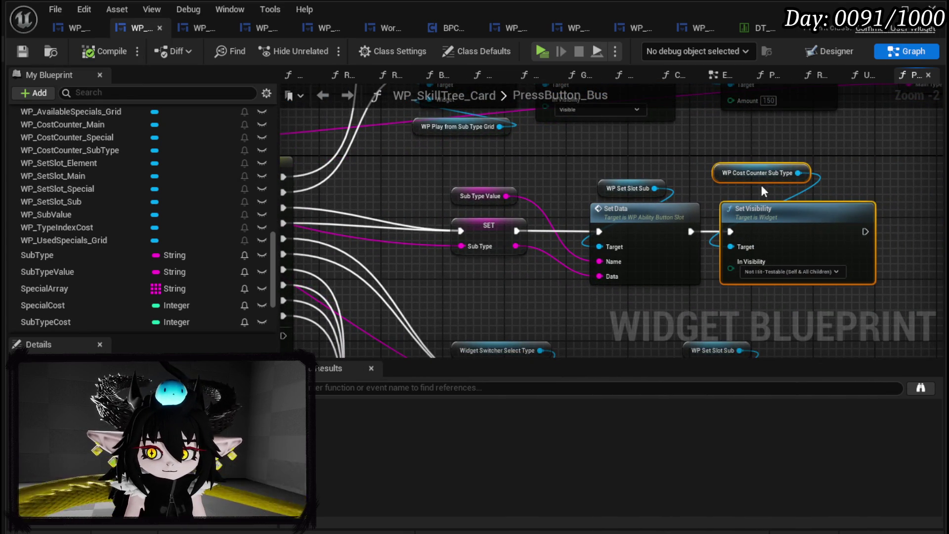
left_click_drag(775, 198, 912, 211)
left_click_drag(817, 193, 784, 202)
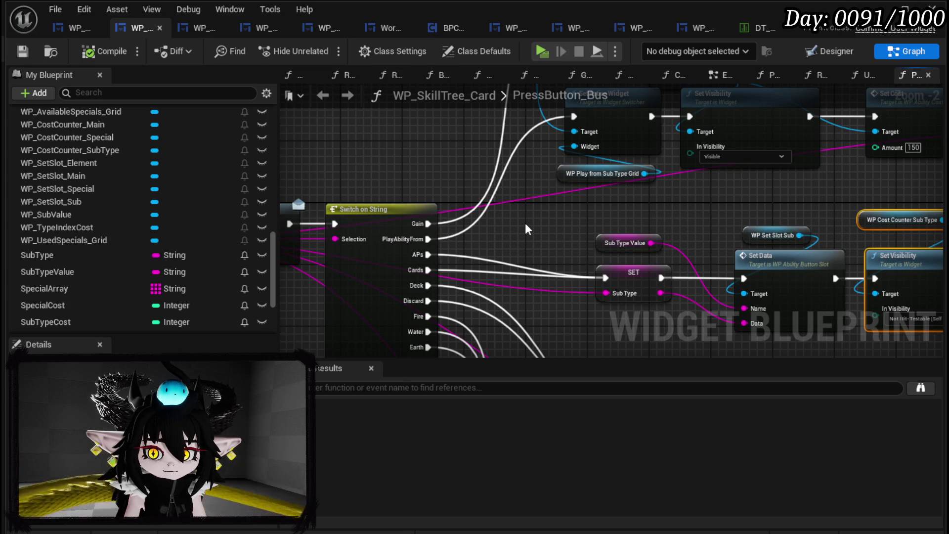
key("ctrl+v")
left_click_drag(562, 257, 486, 200)
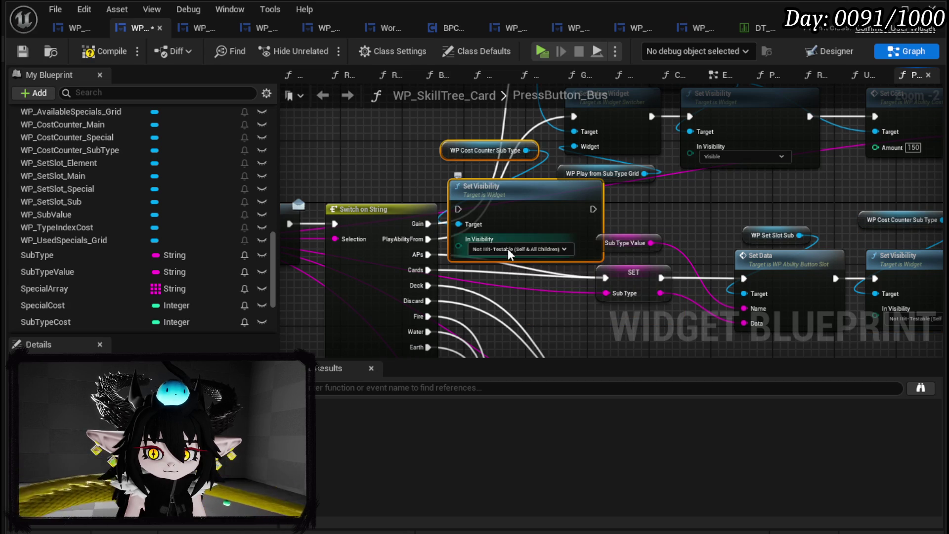
left_click_drag(422, 242, 459, 209)
left_click_drag(576, 208, 574, 117)
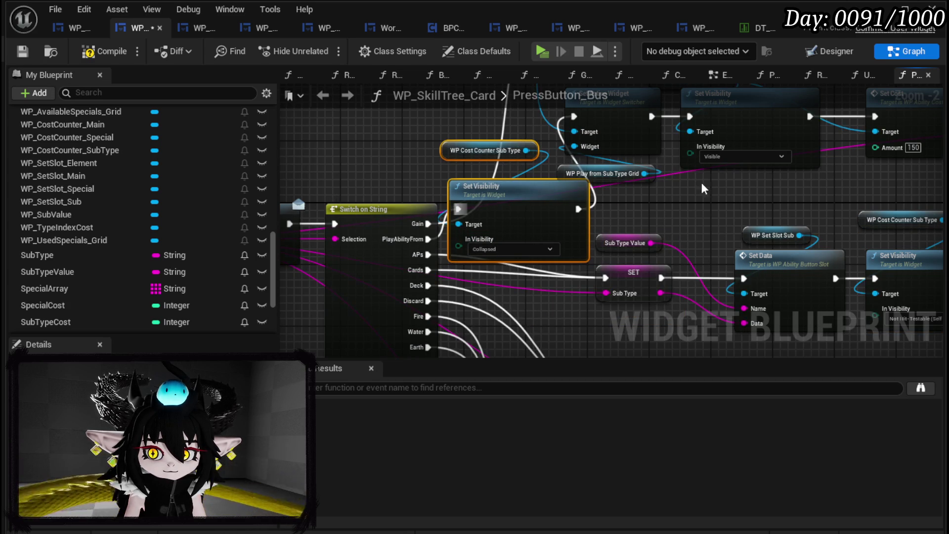
scroll(701, 203, "down", 2)
scroll(363, 129, "down", 1)
scroll(578, 216, "down", 3)
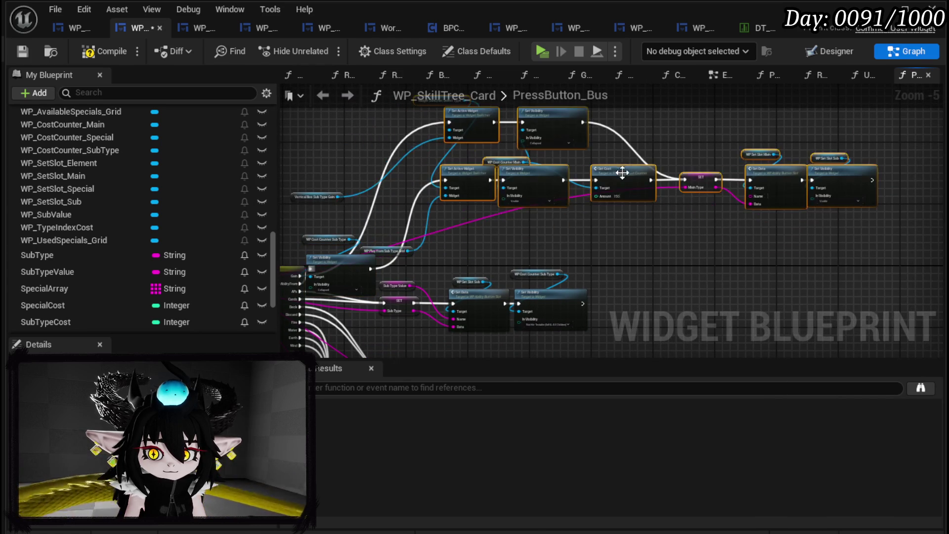
Step: Add a reroute point on the exec wire in the WP_SkillTree_Card graph
scroll(474, 242, "up", 3)
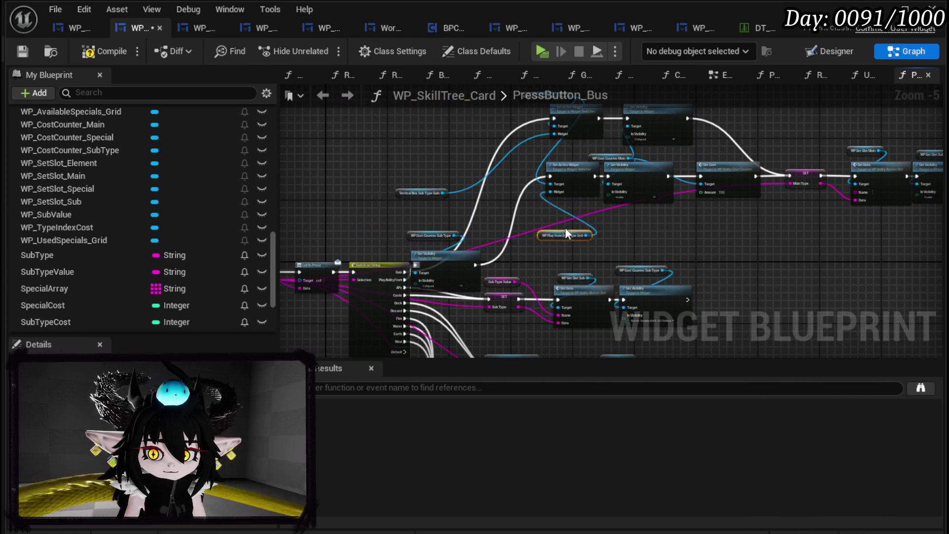
double_click(506, 137)
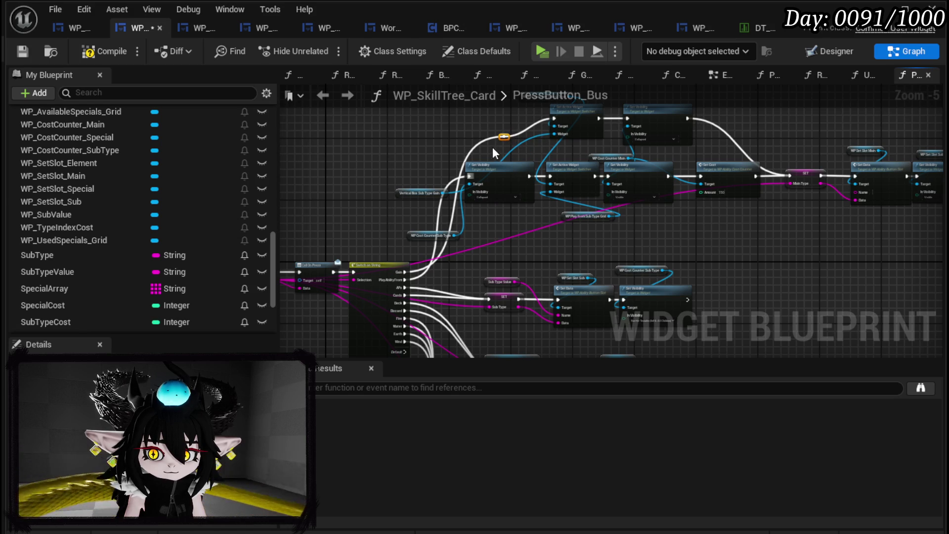
scroll(515, 127, "up", 5)
mouse_move(541, 216)
left_mouse_down()
mouse_move(465, 177)
mouse_move(391, 150)
mouse_move(388, 159)
mouse_move(405, 159)
left_mouse_up()
key("Escape")
right_click(508, 212)
key("Escape")
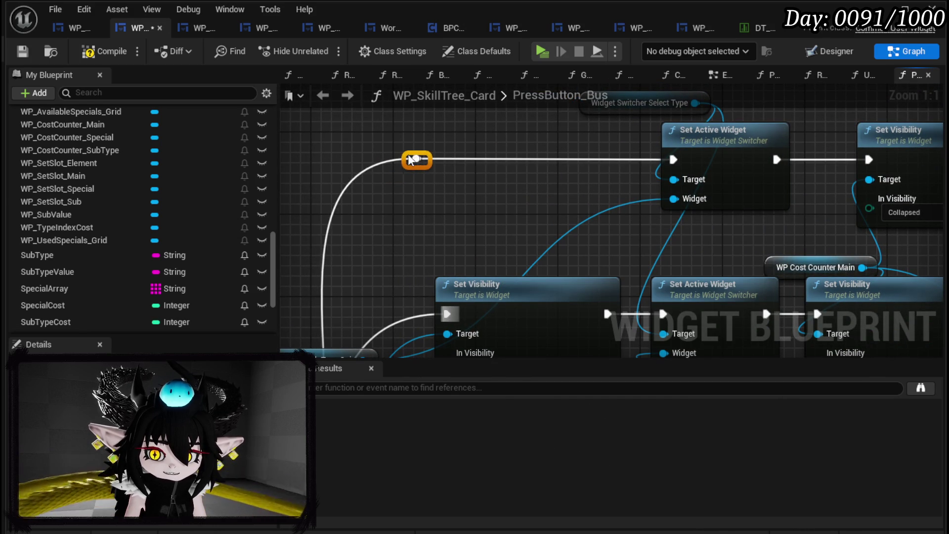
Step: Save WP_SkillTree_Card and switch to the WP_AbilityCreationTree designer
scroll(475, 212, "down", 3)
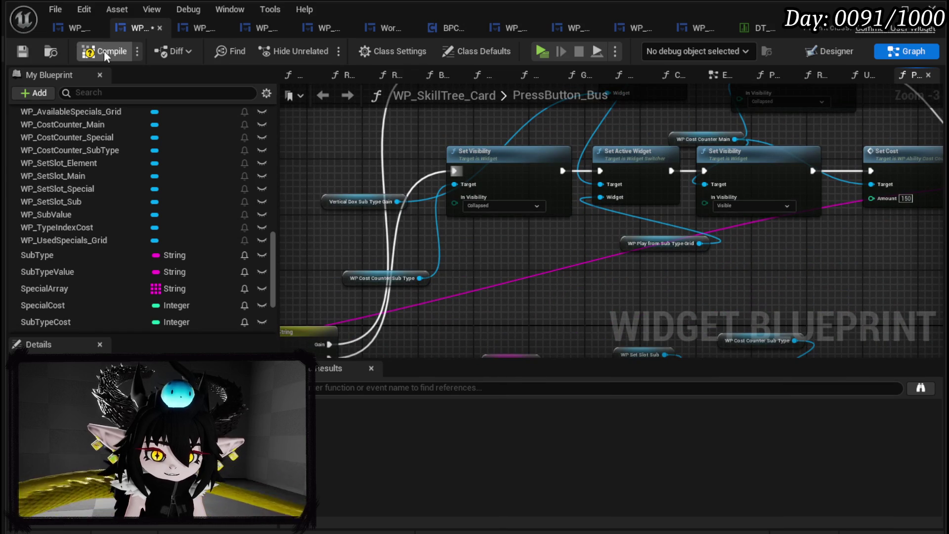
left_click(21, 52)
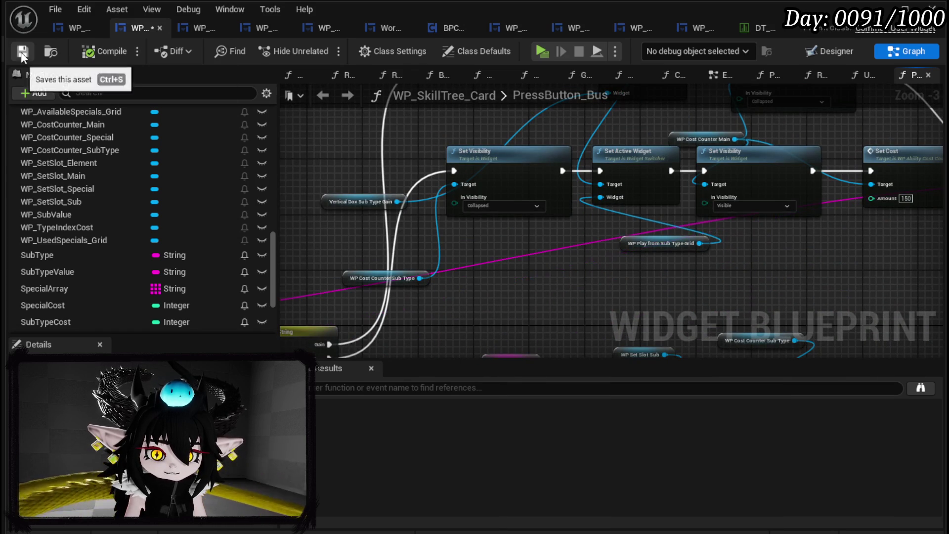
left_click(74, 27)
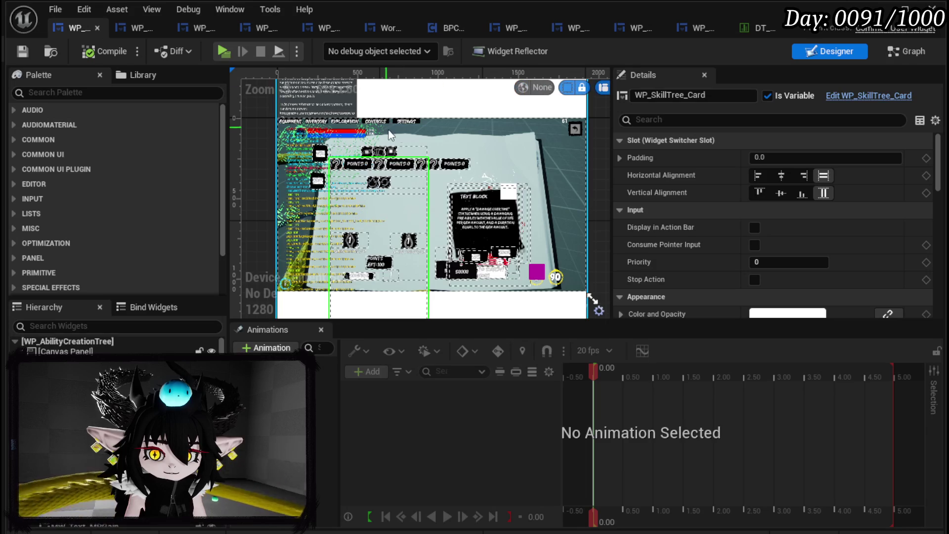
Step: Select WP_AbilityButtonSlot_Card and add its On Press event to the graph
left_click(379, 152)
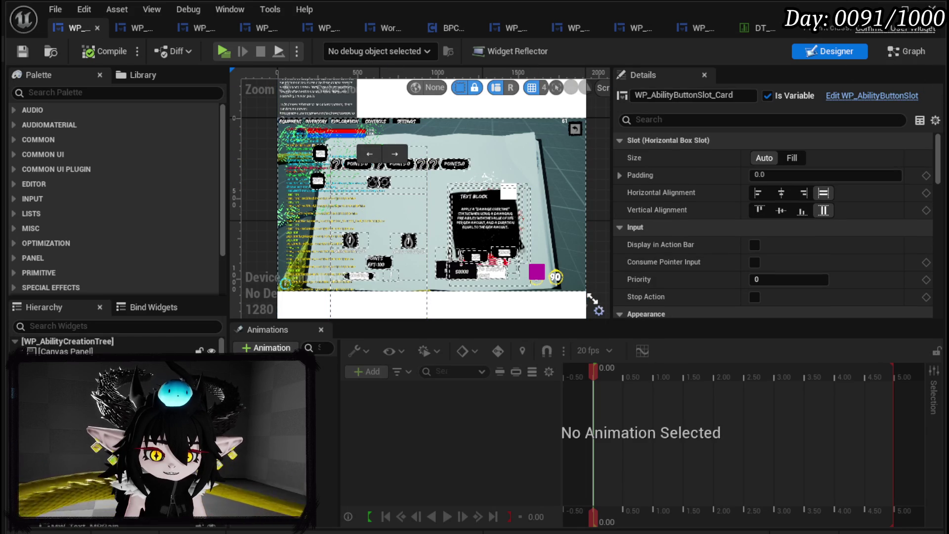
scroll(767, 197, "down", 10)
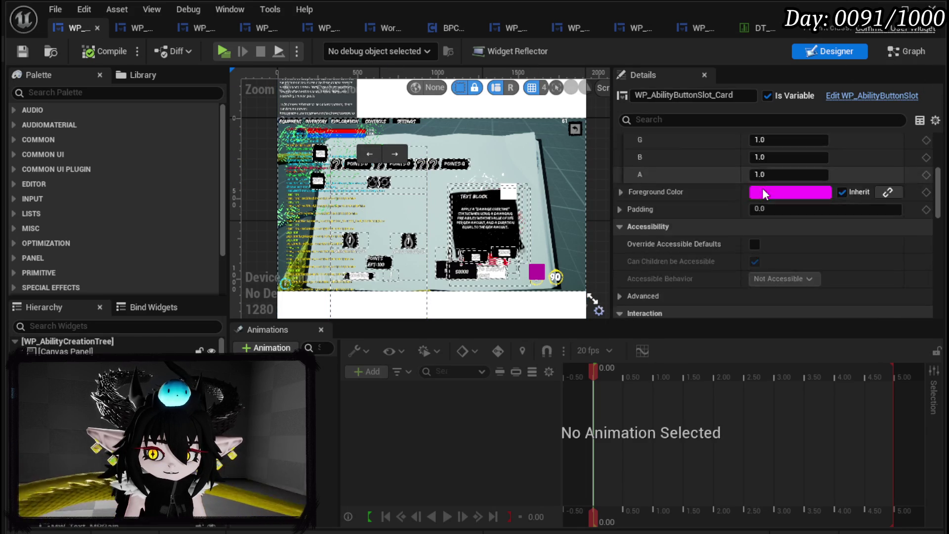
scroll(763, 188, "down", 8)
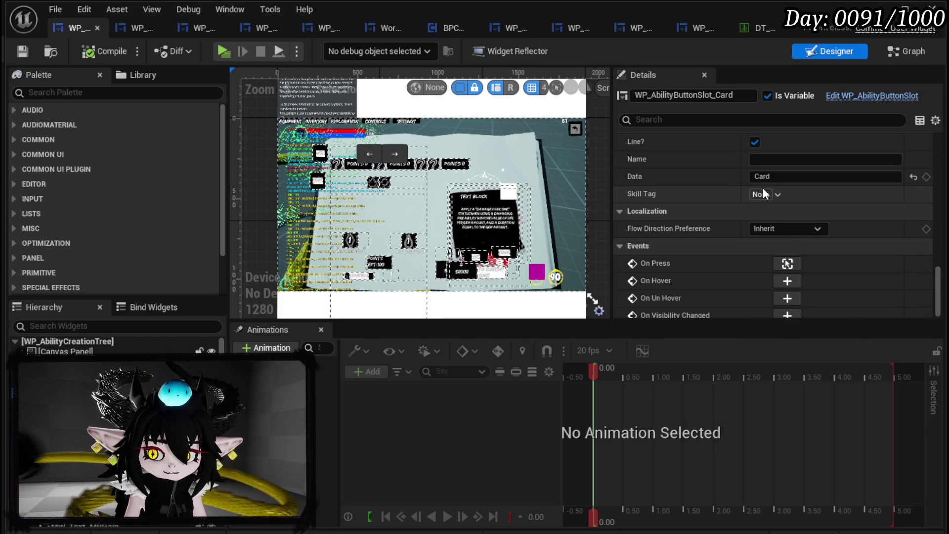
left_click(794, 256)
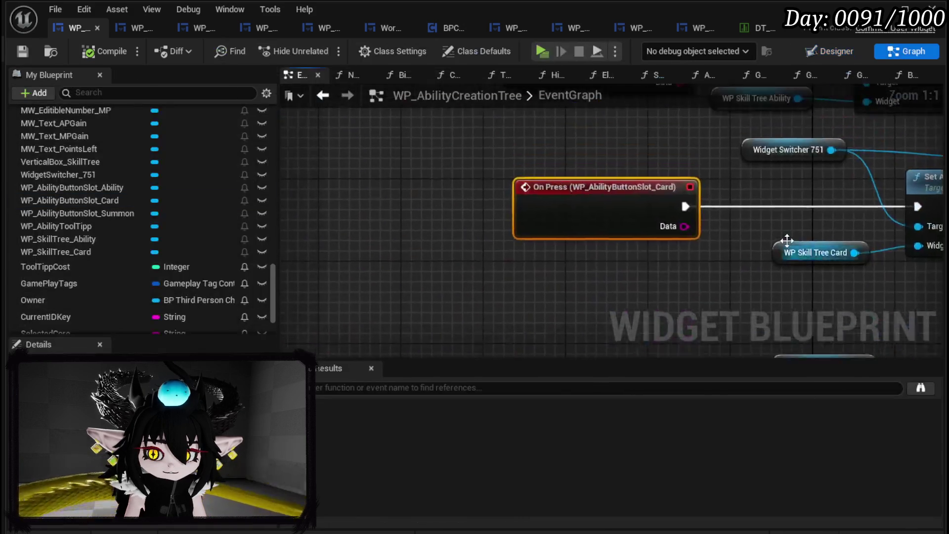
scroll(110, 265, "down", 3)
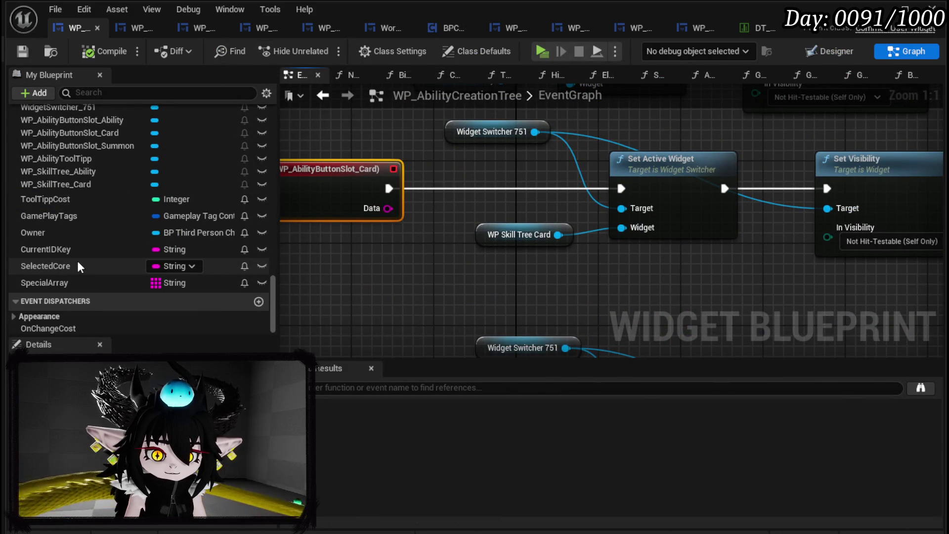
scroll(77, 261, "up", 8)
scroll(86, 250, "up", 6)
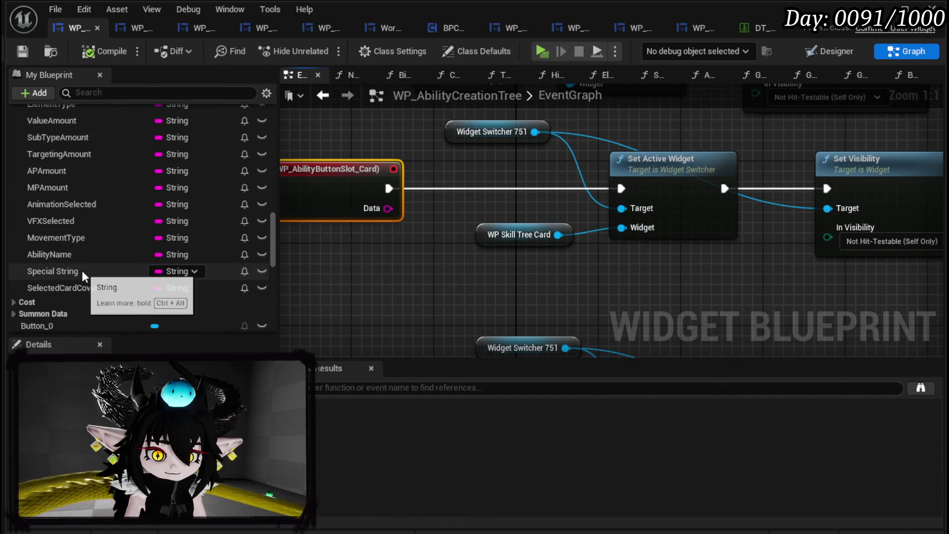
Step: Set MainType to Card before Set Active Widget on On Press, then compile and save
mouse_move(87, 188)
left_mouse_down()
mouse_move(317, 262)
mouse_move(482, 171)
mouse_move(473, 178)
left_mouse_up()
left_click(373, 300)
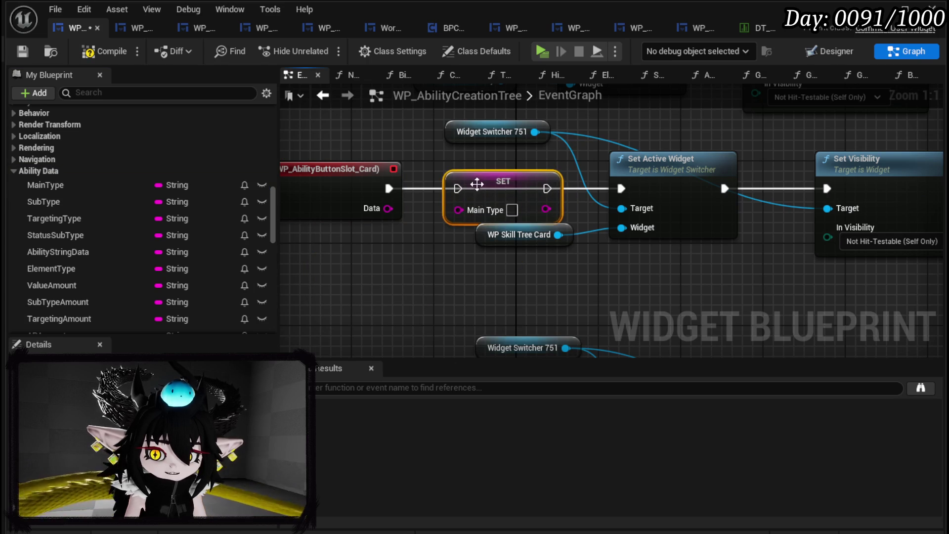
left_click_drag(524, 236, 606, 257)
left_click_drag(389, 189, 460, 189)
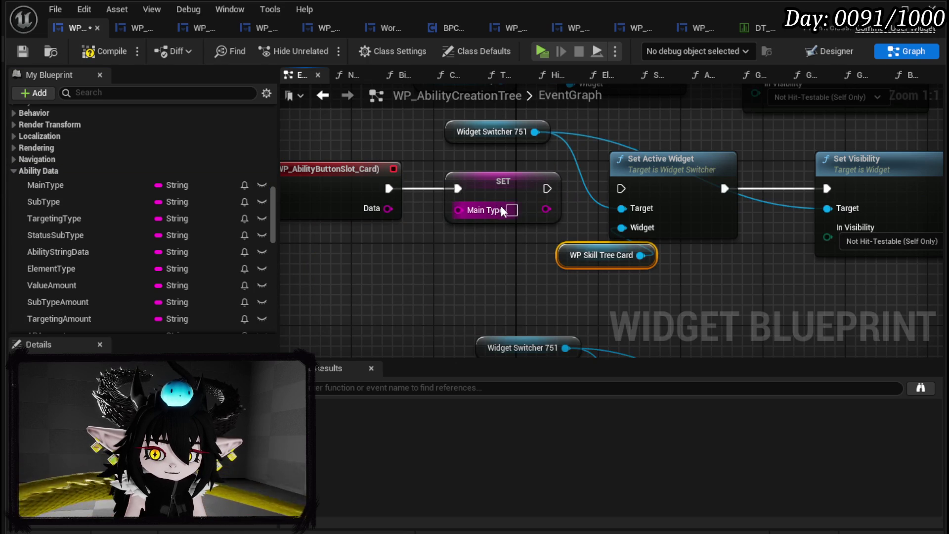
type("Card")
mouse_move(573, 187)
left_mouse_down()
mouse_move(625, 186)
mouse_move(564, 186)
mouse_move(624, 188)
left_mouse_up()
left_click(511, 258)
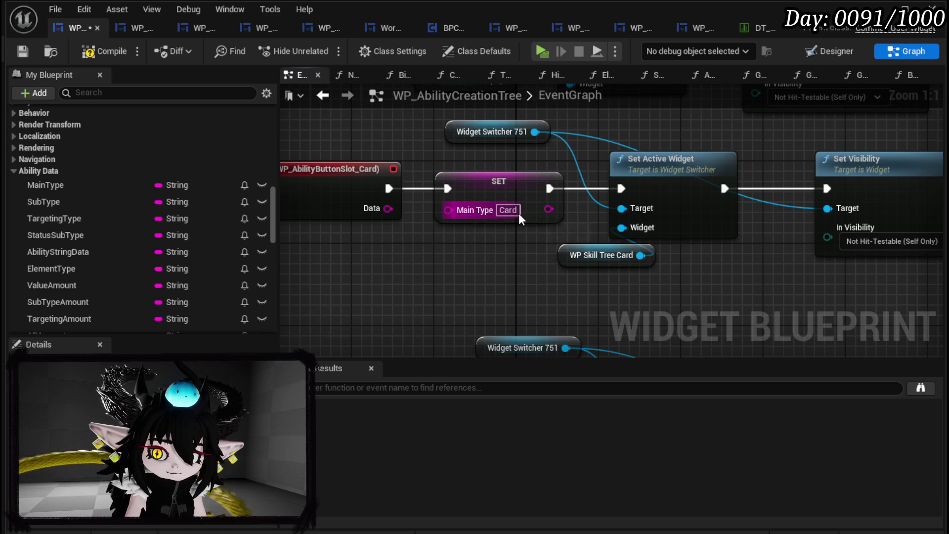
left_click(23, 50)
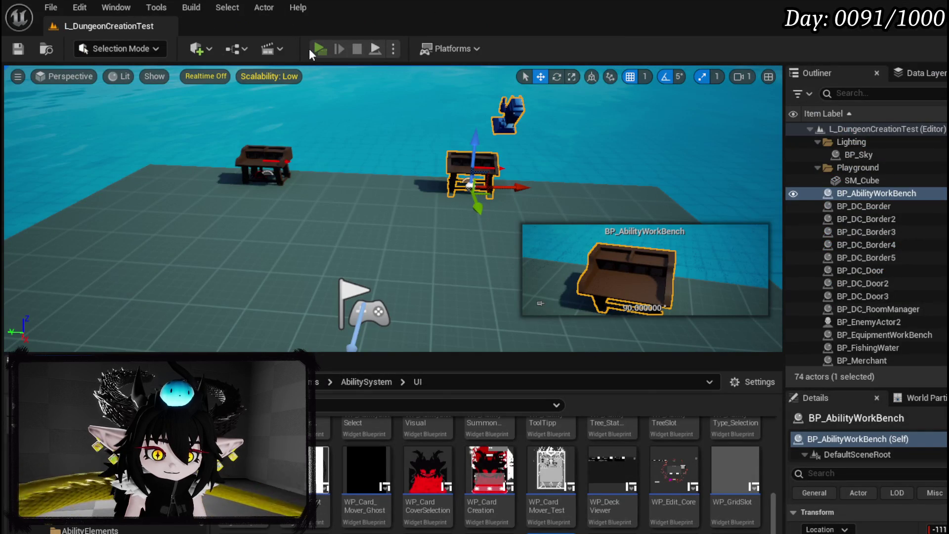
Step: Start the game preview, remove the ButtonBus breakpoint, and resume play
left_click(318, 48)
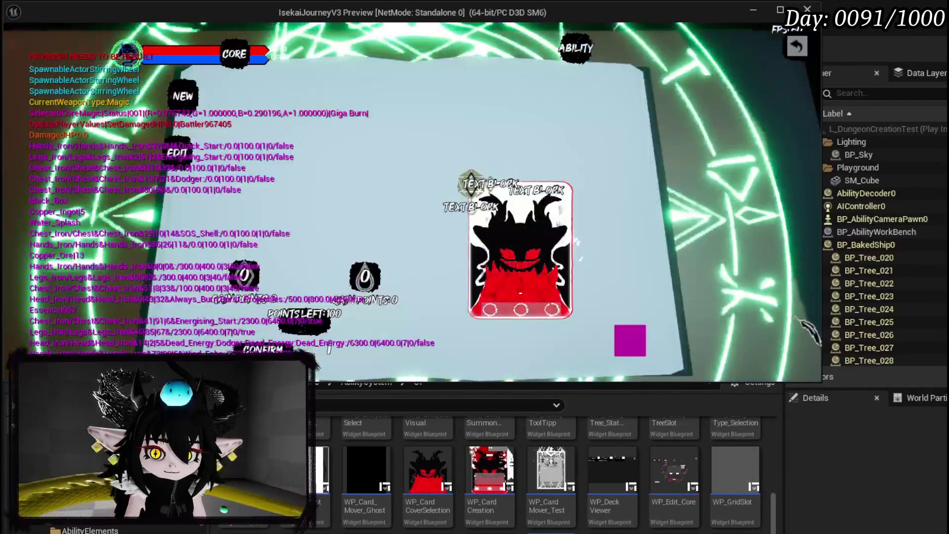
left_click(520, 294)
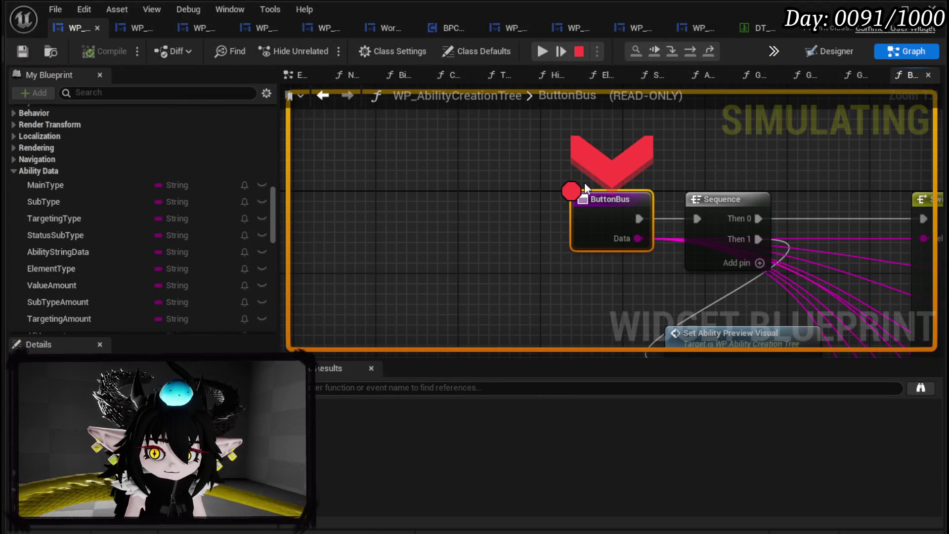
right_click(599, 203)
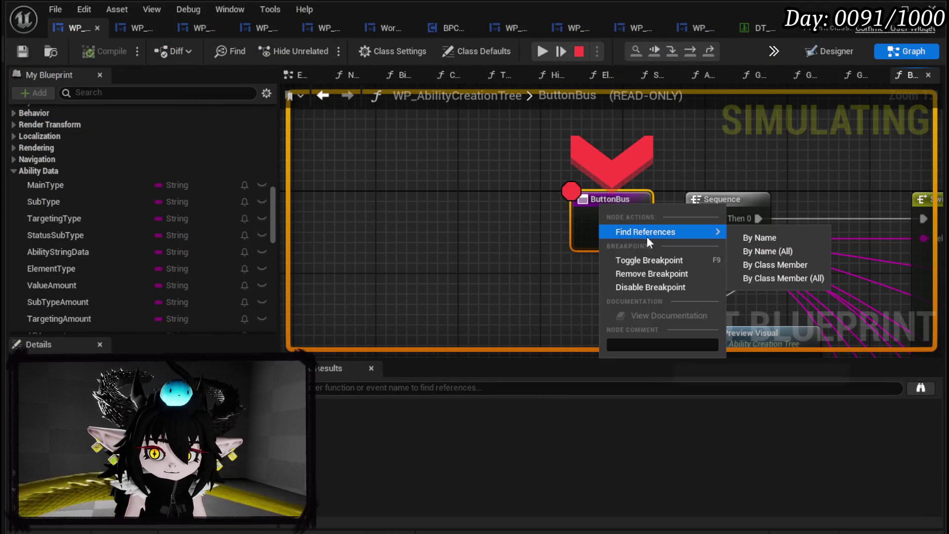
left_click(645, 273)
left_click(541, 51)
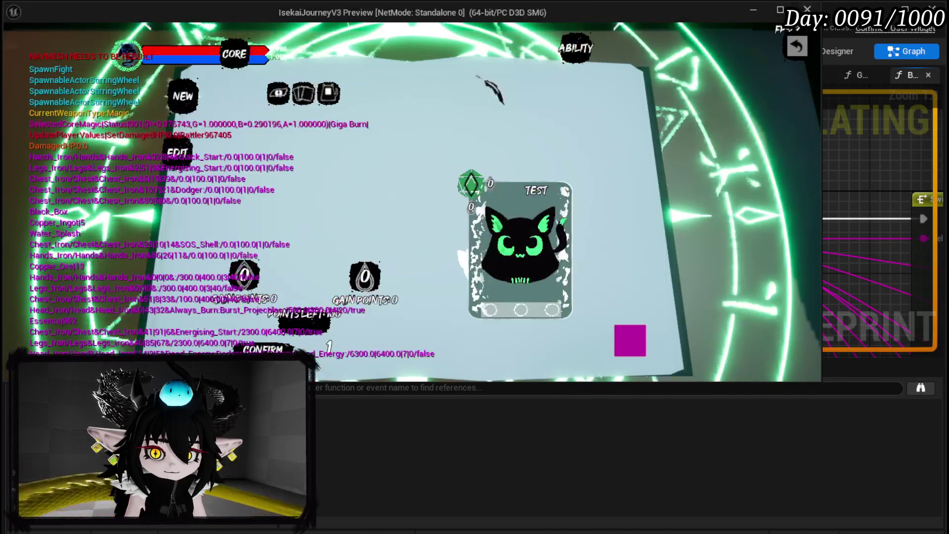
Step: Choose the Card main type, add an action points cost slot, and print the ability's data string
left_click(328, 92)
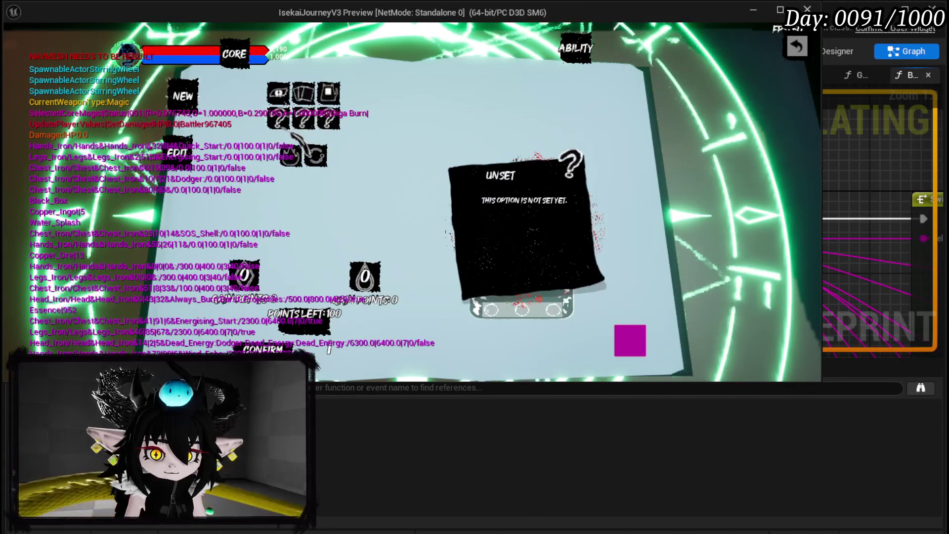
left_click(293, 150)
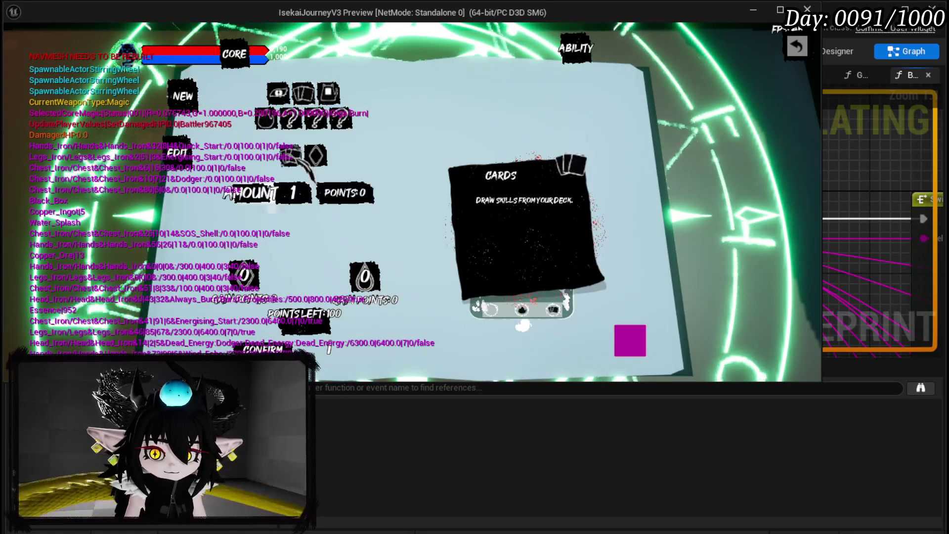
left_click(316, 156)
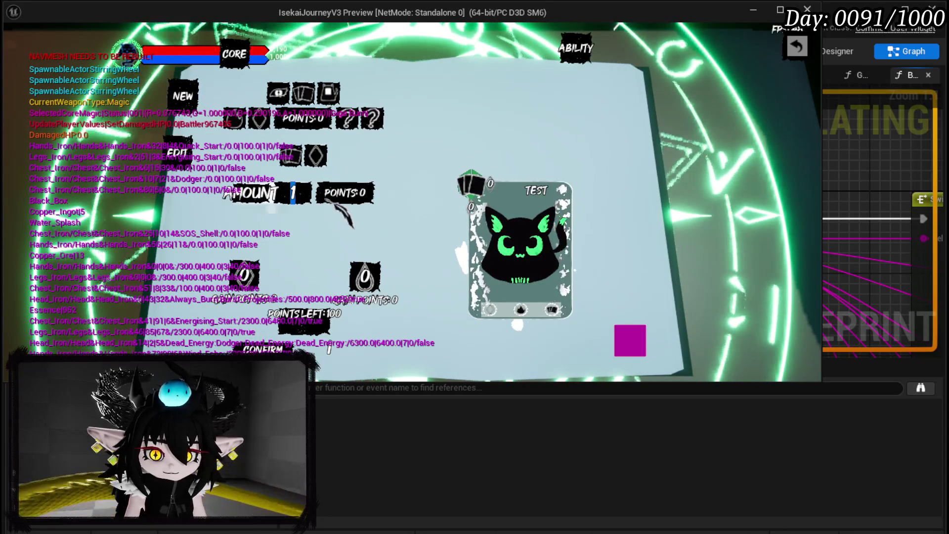
scroll(335, 207, "up", 2)
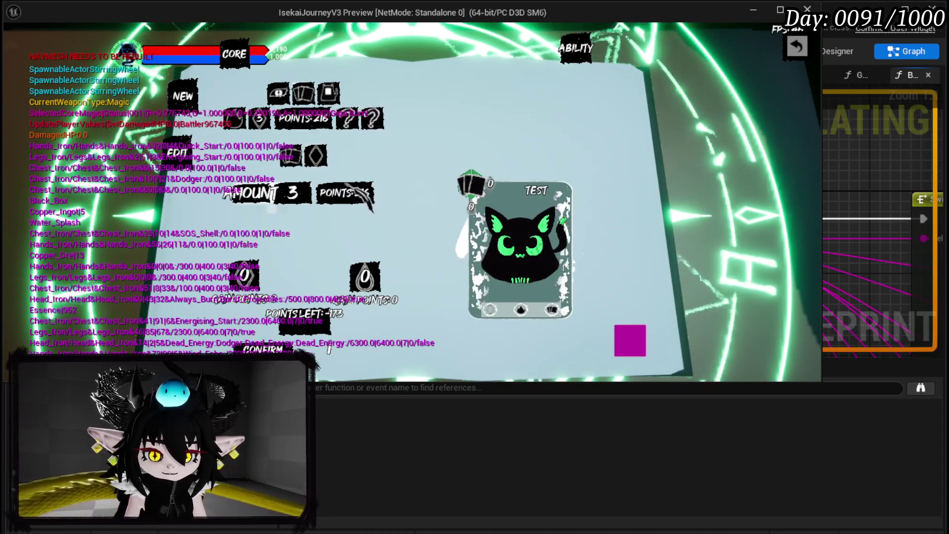
left_click(315, 155)
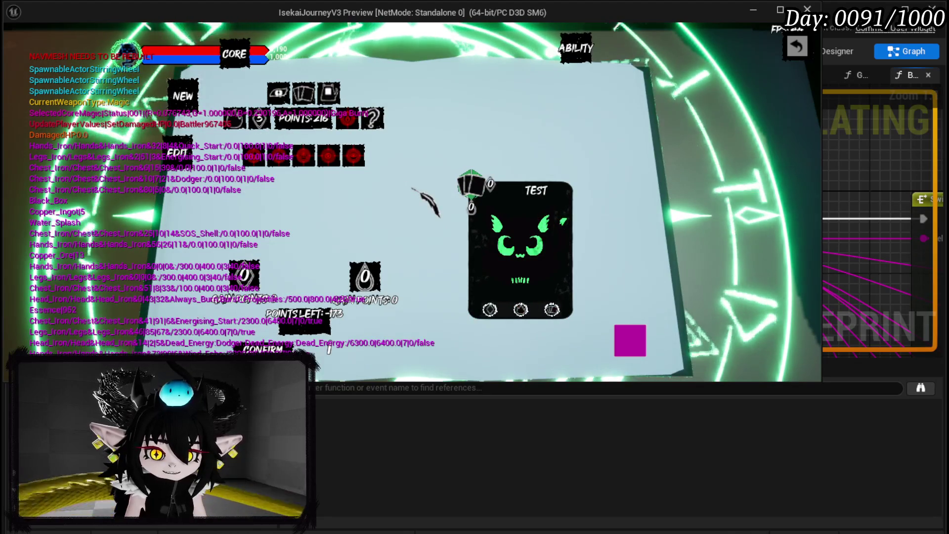
left_click(631, 342)
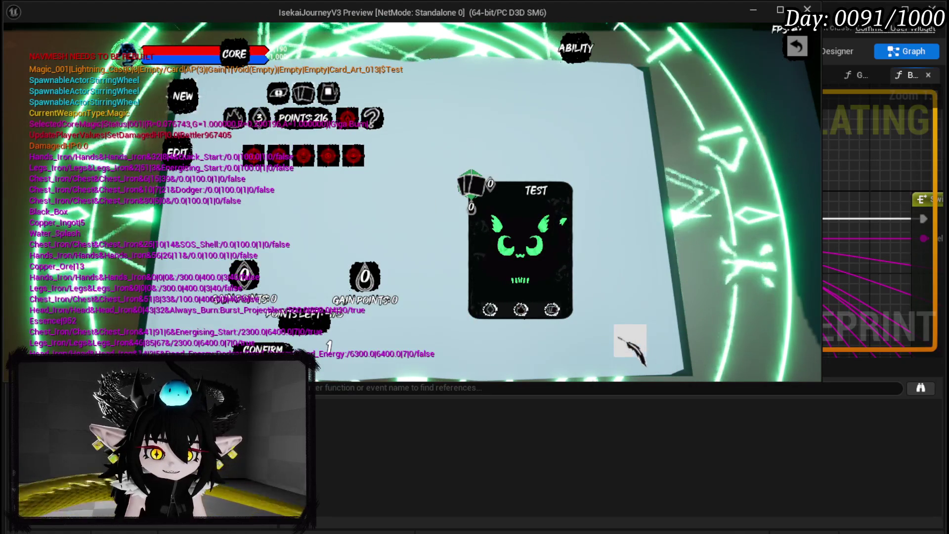
left_click(631, 342)
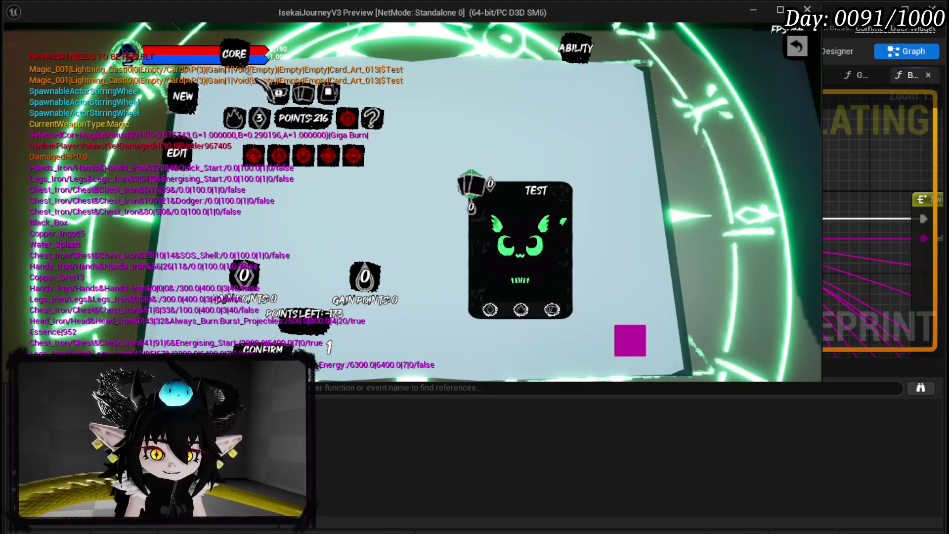
Step: Pick an element and add a second points cost to the TEST card
mouse_move(357, 158)
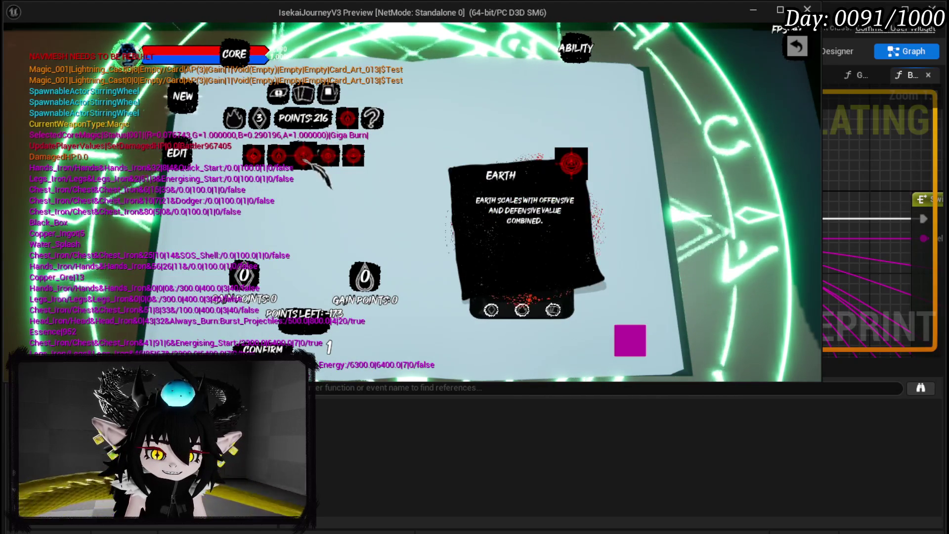
left_click(280, 157)
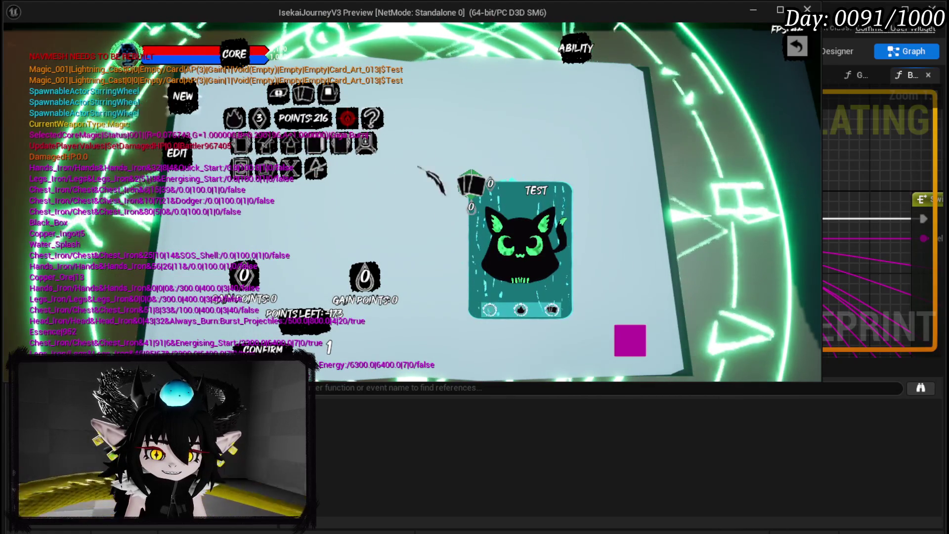
mouse_move(354, 159)
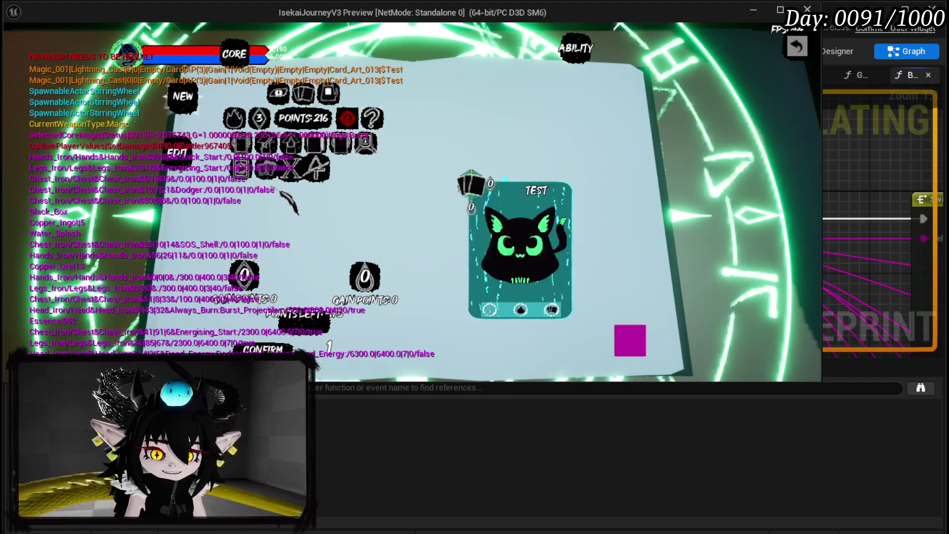
left_click(247, 174)
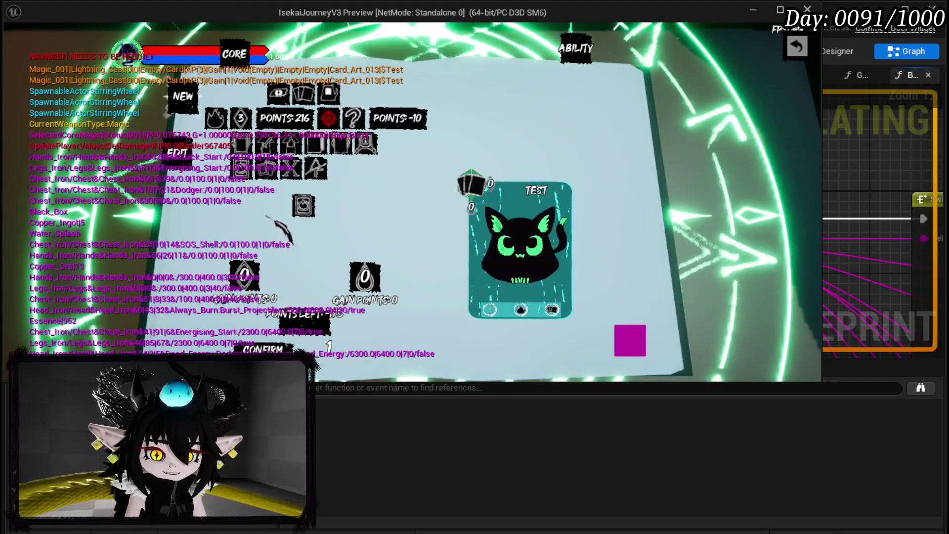
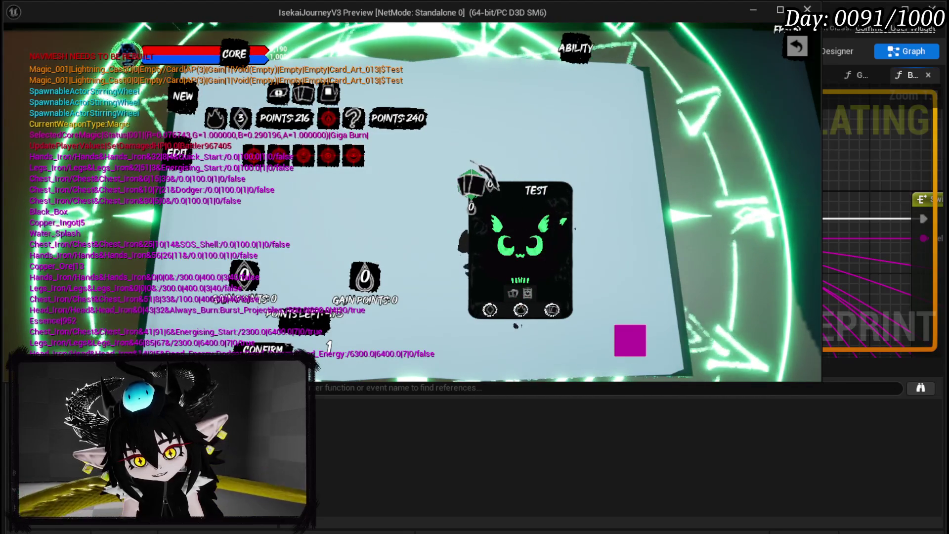
Step: Toggle the magenta ability option off and back on, then stop the play-in-editor test
left_click(623, 328)
left_click(622, 329)
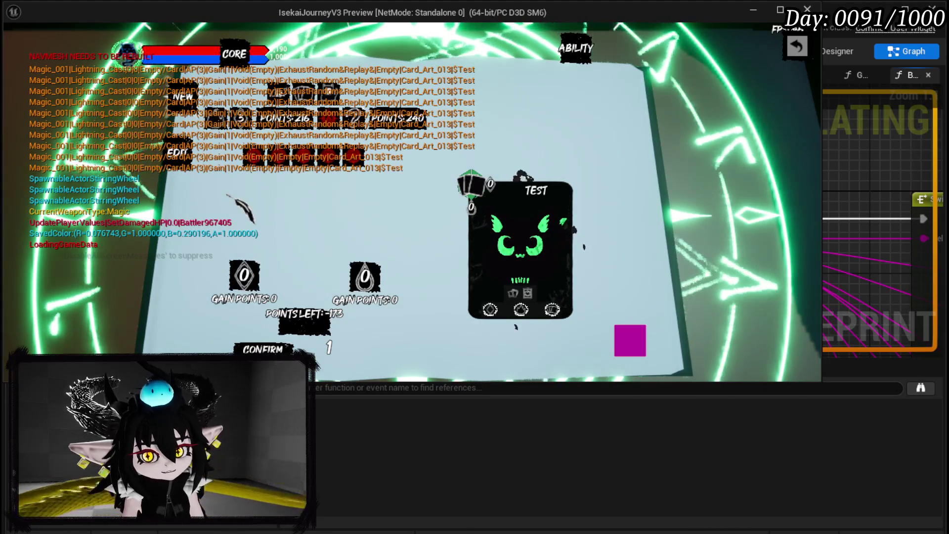
key("Escape")
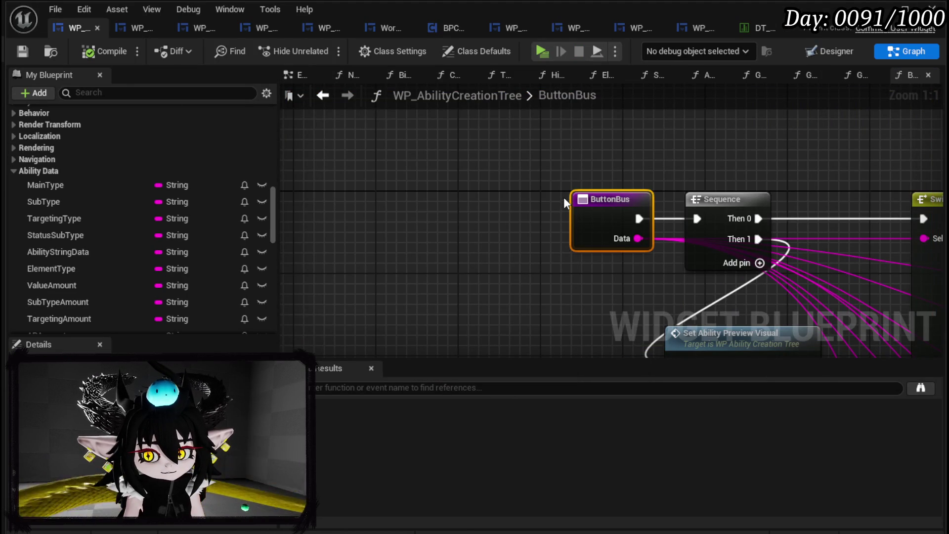
Step: Reconnect the Gain and PlayAbilityFrom outputs to the Targeting Type SET node
scroll(564, 198, "down", 5)
scroll(530, 214, "up", 5)
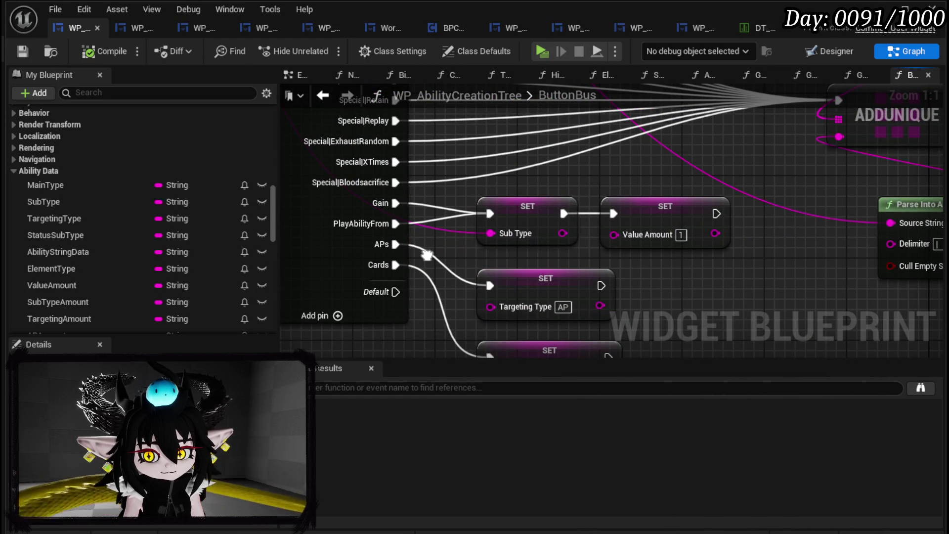
left_click_drag(428, 254, 436, 191)
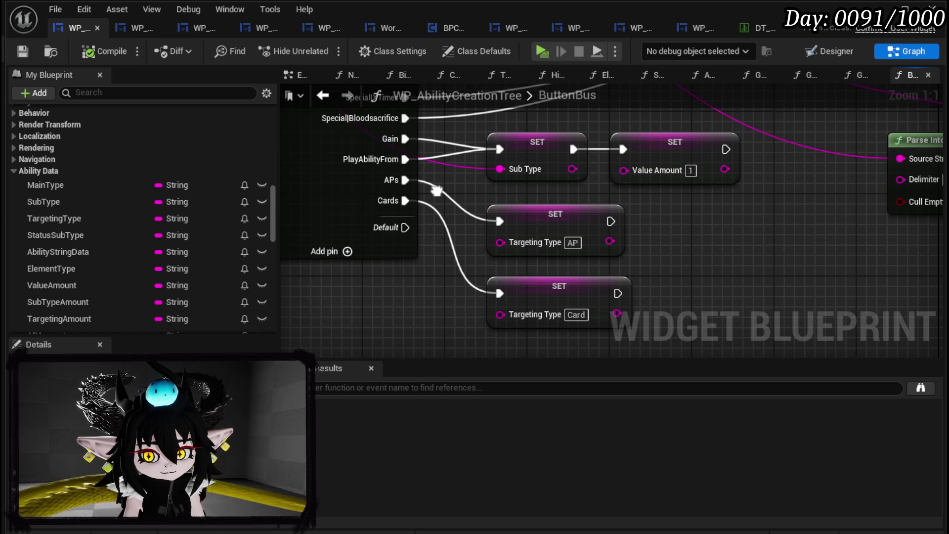
left_click_drag(437, 191, 436, 205)
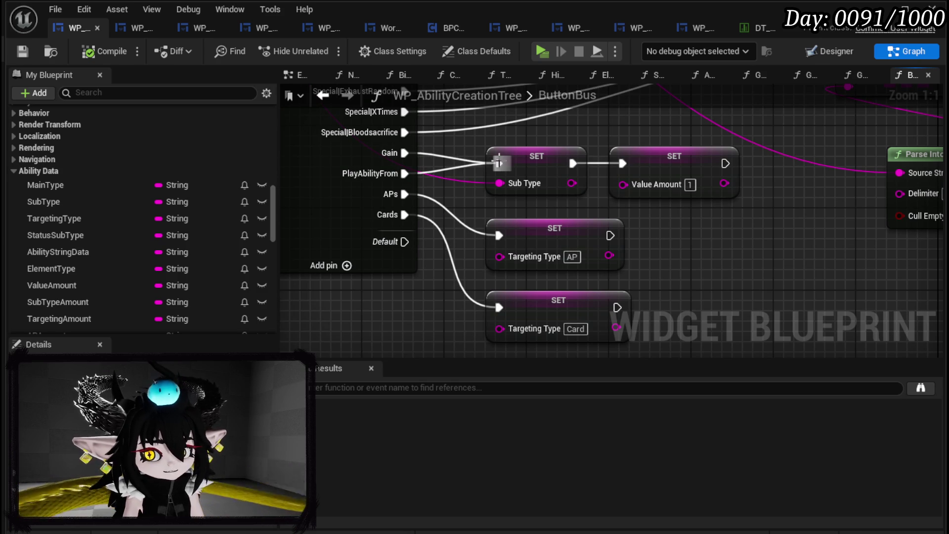
mouse_move(499, 164)
left_mouse_down()
mouse_move(500, 305)
mouse_move(501, 238)
left_mouse_up()
left_click_drag(501, 184, 509, 259)
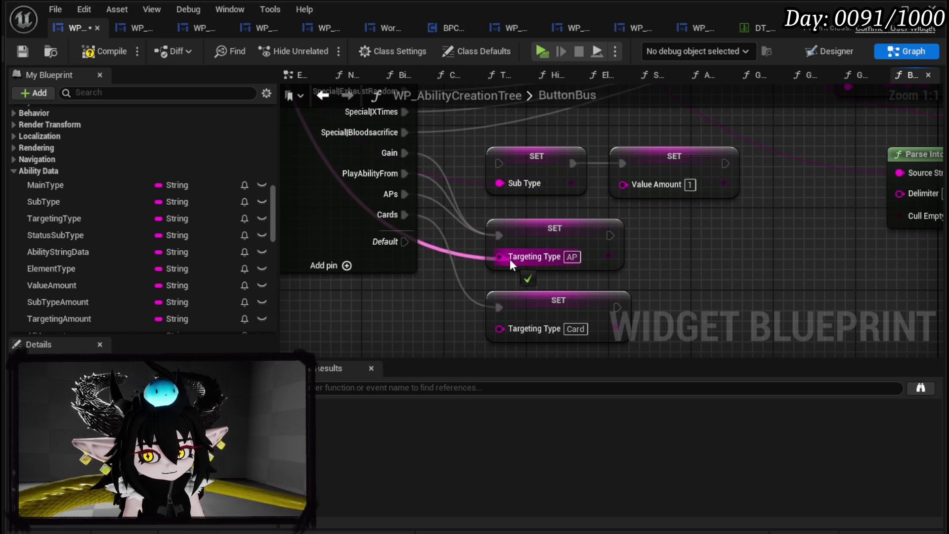
left_click(407, 195, "alt")
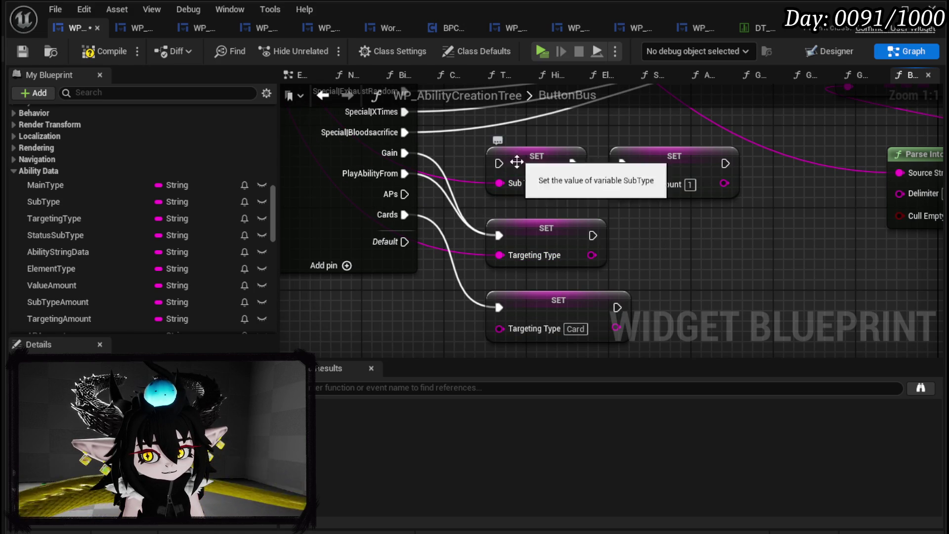
Step: Rearrange the SET nodes and connect APs to a Sub Type SET with value AP
left_click_drag(499, 183, 627, 262)
left_click_drag(552, 174, 717, 257)
mouse_move(561, 233)
left_mouse_down()
mouse_move(553, 156)
mouse_move(630, 166)
mouse_move(666, 156)
left_mouse_up()
left_click(630, 177, "shift")
left_click(739, 245, "alt")
mouse_move(699, 238)
left_mouse_down()
mouse_move(571, 226)
mouse_move(565, 215)
left_mouse_up()
mouse_move(405, 194)
left_mouse_down()
mouse_move(521, 222)
mouse_move(509, 224)
left_mouse_up()
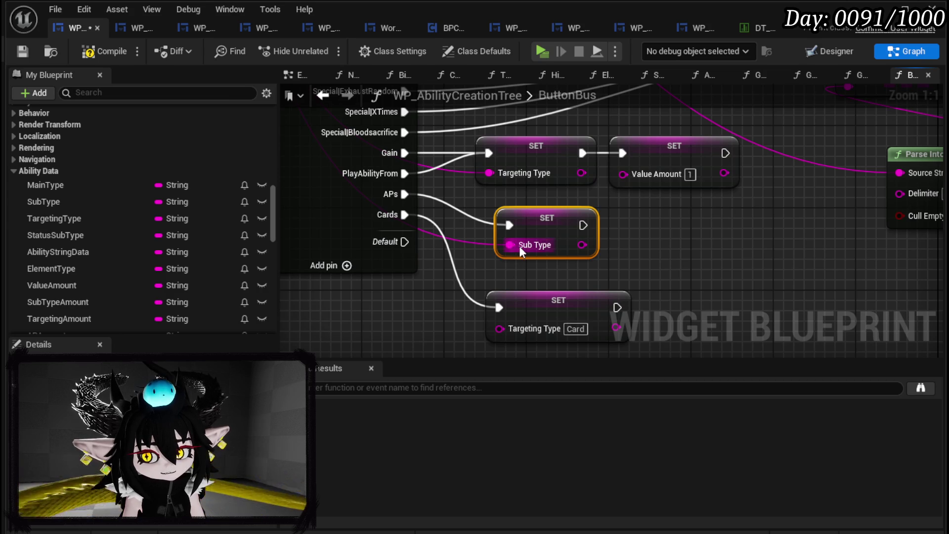
left_click(520, 245, "alt")
type("AP")
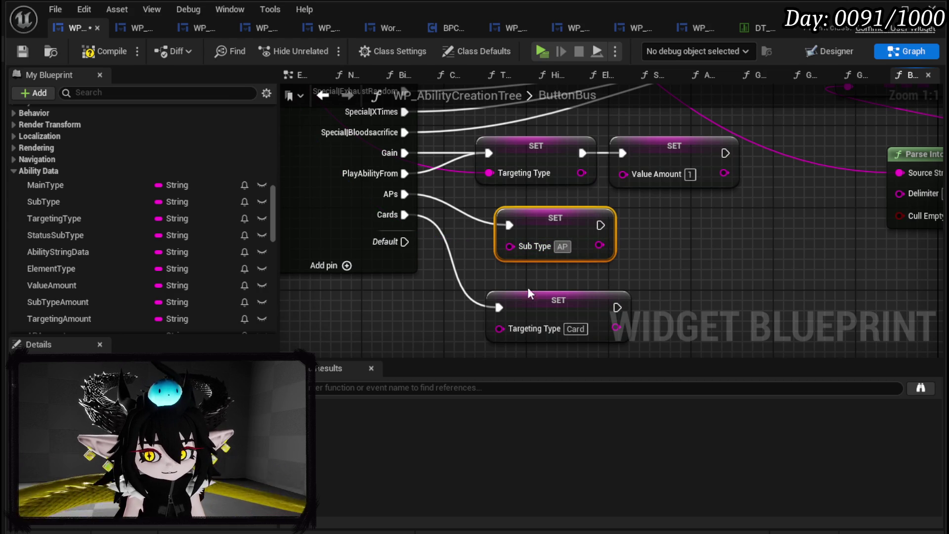
Step: Duplicate the Sub Type SET for the Cards output and set its value to Card
left_click(499, 308, "alt")
mouse_move(514, 306)
left_mouse_down()
mouse_move(440, 328)
mouse_move(381, 327)
left_mouse_up()
left_click(543, 245)
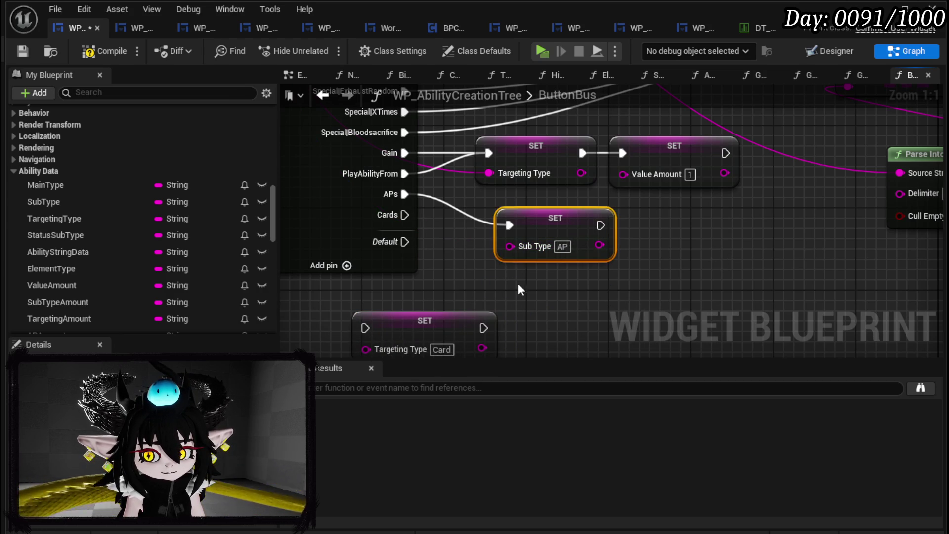
key("ctrl+c")
key("ctrl+v")
mouse_move(404, 215)
left_mouse_down()
mouse_move(538, 302)
mouse_move(576, 294)
mouse_move(560, 270)
left_mouse_up()
left_click(582, 322)
type("Card")
key("Return")
Step: Remove the leftover Targeting Type Card node, compile, and open the NumberChangeBus graph
key("ctrl+z")
scroll(594, 262, "down", 2)
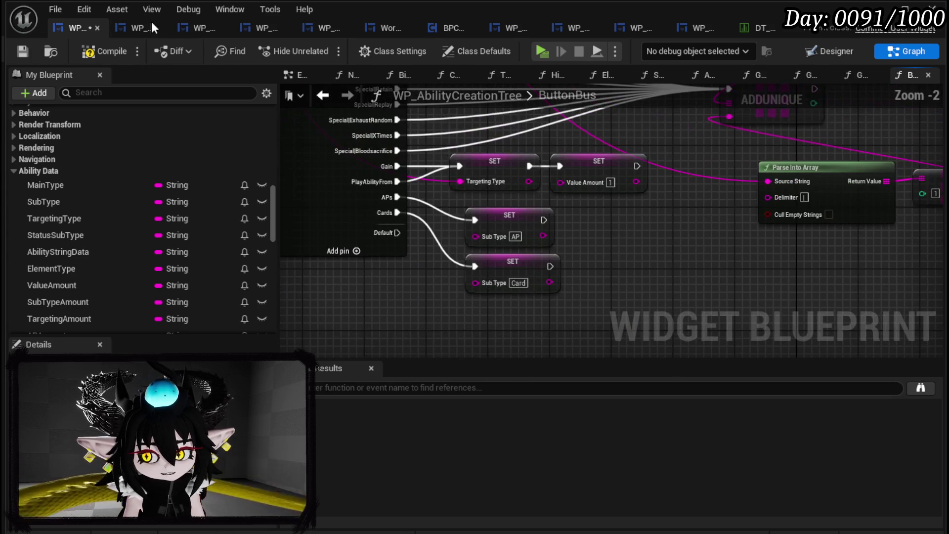
left_click(26, 55)
scroll(177, 140, "up", 15)
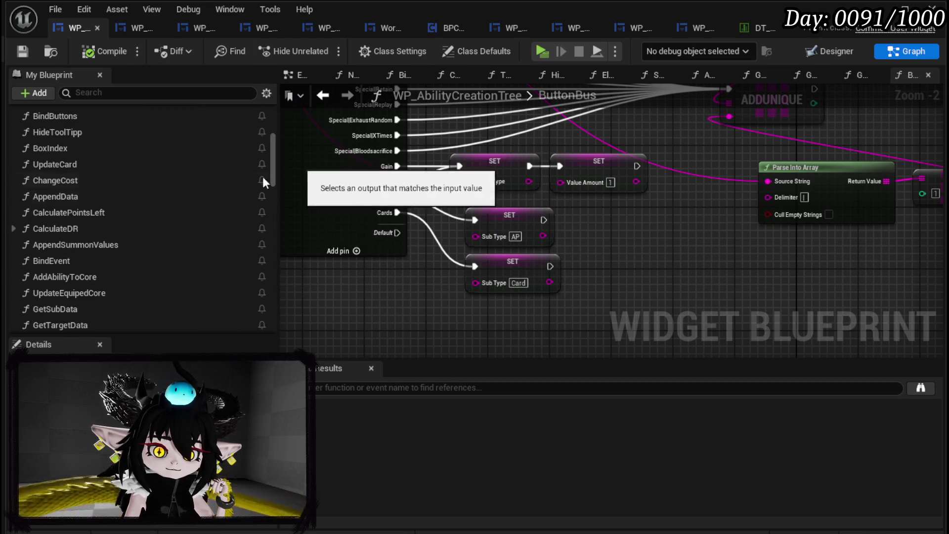
scroll(110, 180, "up", 5)
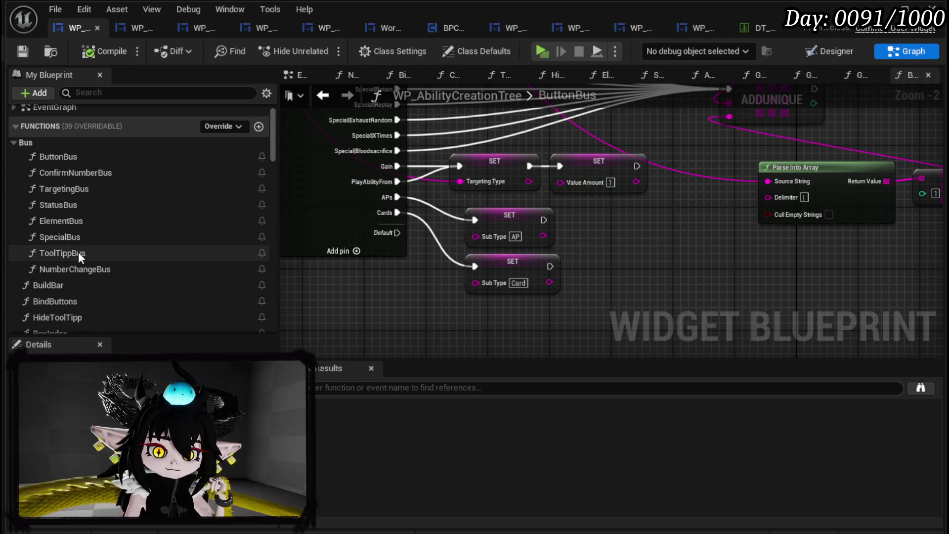
double_click(78, 268)
Step: Replace the Targeting Amount SET with a new SubTypeAmount SET node in the execution chain
scroll(416, 270, "down", 2)
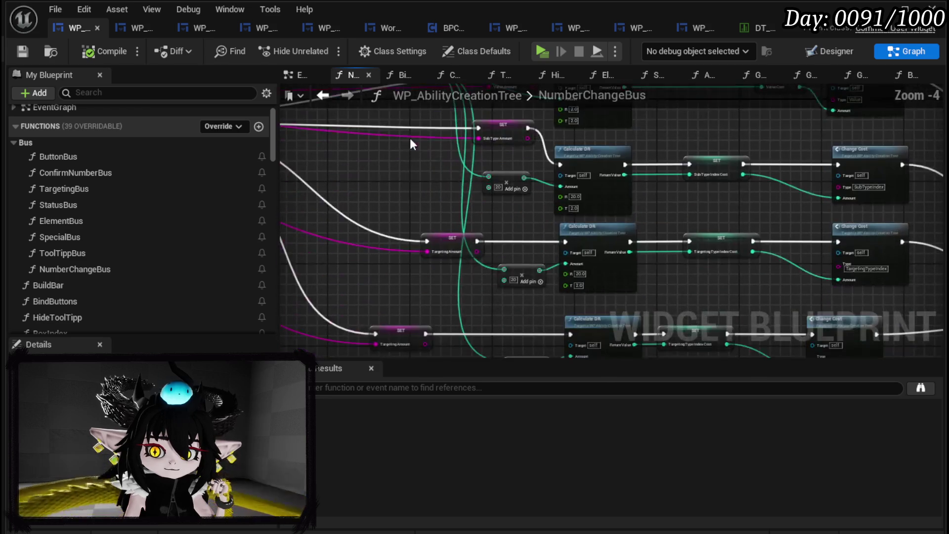
scroll(440, 277, "up", 3)
scroll(473, 177, "down", 4)
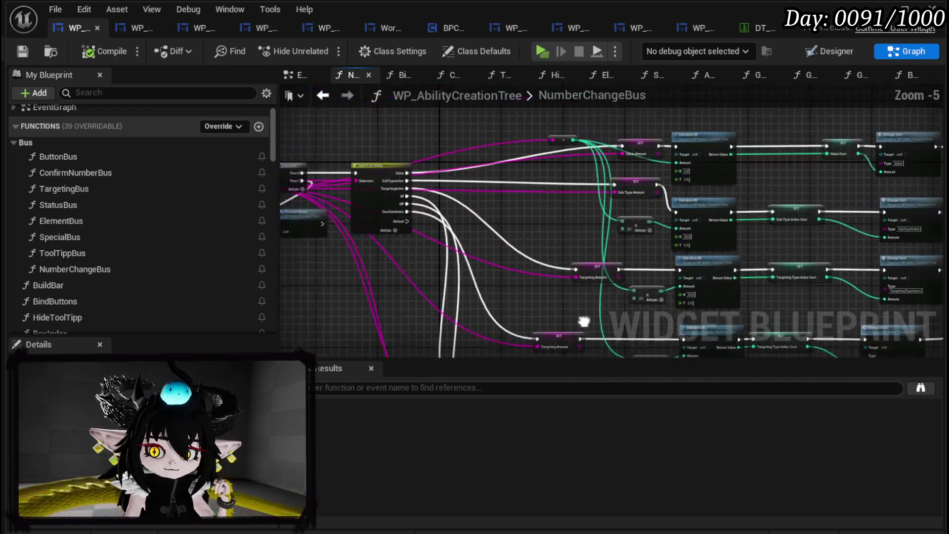
scroll(399, 168, "up", 3)
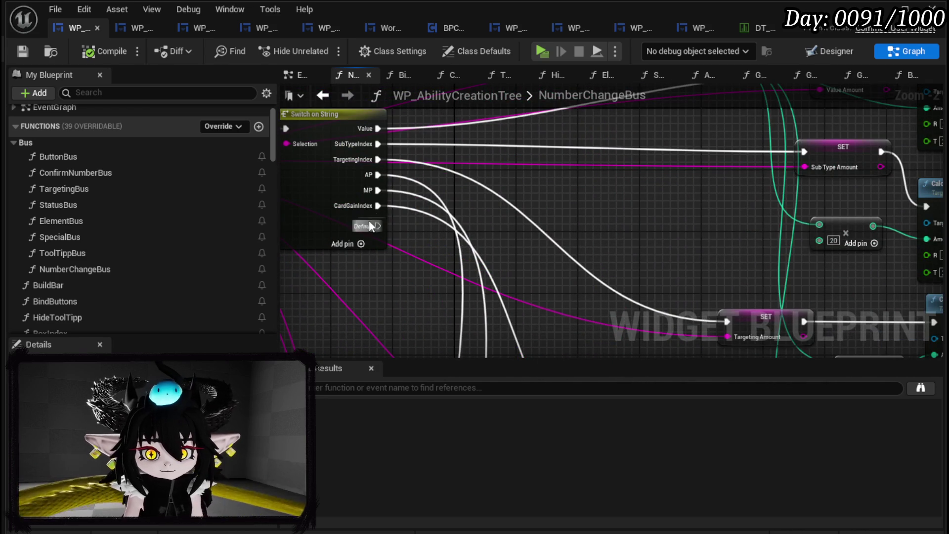
scroll(461, 298, "down", 2)
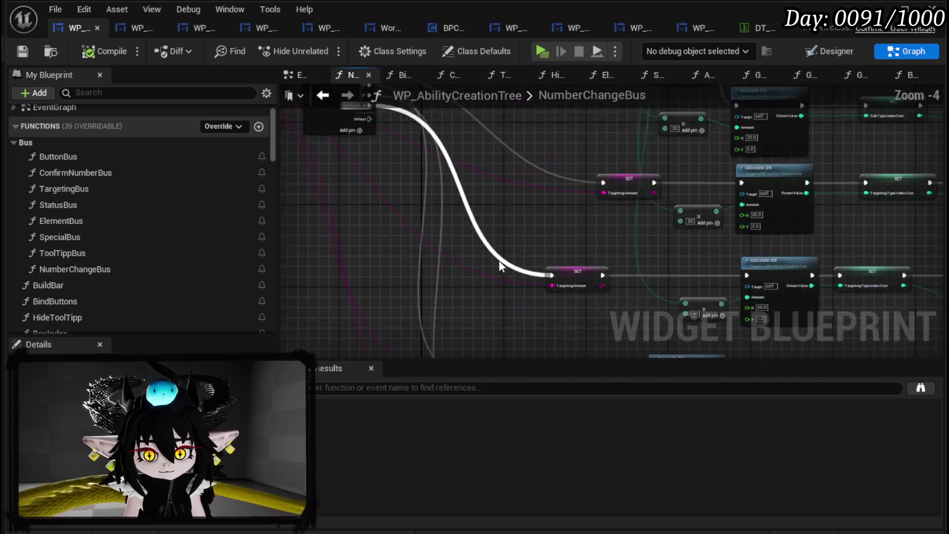
scroll(455, 211, "up", 3)
scroll(161, 210, "down", 10)
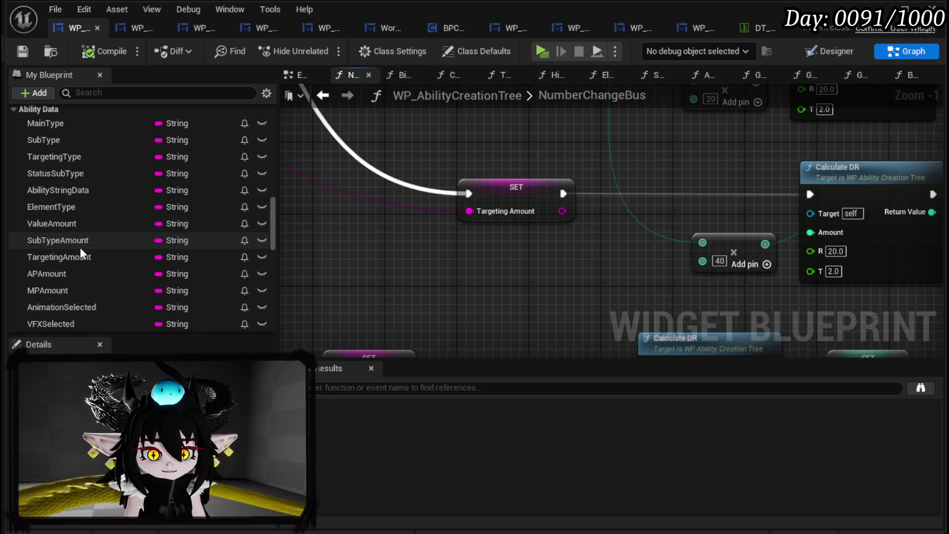
left_click_drag(73, 241, 365, 241)
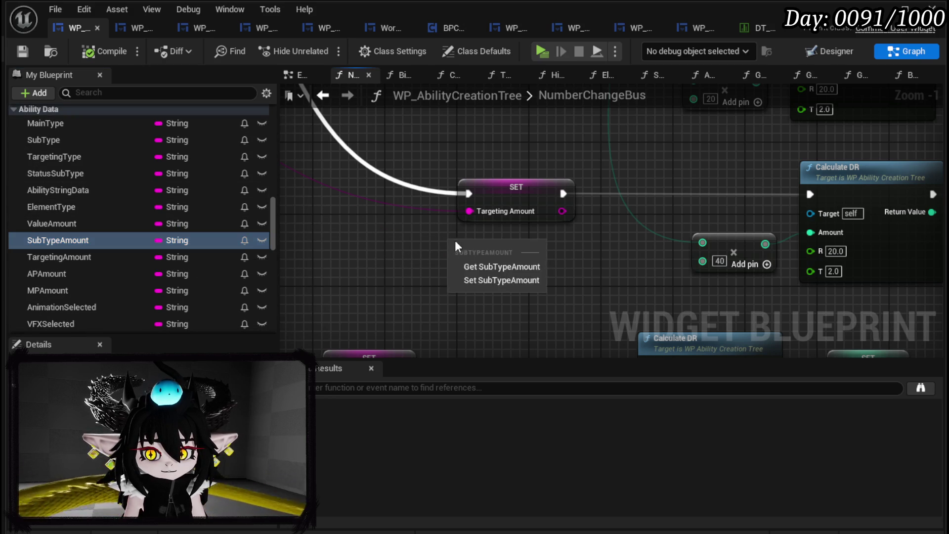
left_click(487, 274)
mouse_move(474, 194)
left_mouse_down()
mouse_move(447, 271)
mouse_move(444, 247)
left_mouse_up()
left_click_drag(544, 247, 809, 195)
left_click(517, 188)
key("Delete")
left_click_drag(498, 246, 517, 190)
Step: Paste a copy of the Sub Type Index Cost SET after Calculate DR
mouse_move(582, 280)
left_mouse_down()
mouse_move(650, 262)
mouse_move(419, 269)
mouse_move(498, 275)
left_mouse_up()
scroll(219, 236, "down", 3)
scroll(220, 231, "down", 10)
mouse_move(495, 245)
left_mouse_down()
mouse_move(503, 154)
mouse_move(546, 259)
mouse_move(552, 349)
left_mouse_up()
left_click(560, 193)
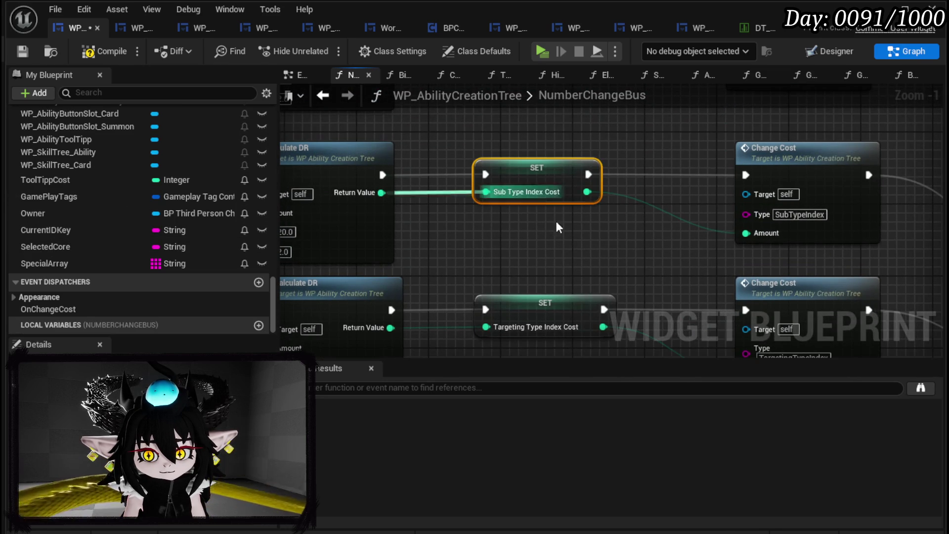
key("ctrl+c")
left_click_drag(560, 193, 565, 54)
left_click_drag(494, 350, 498, 244)
key("ctrl+v")
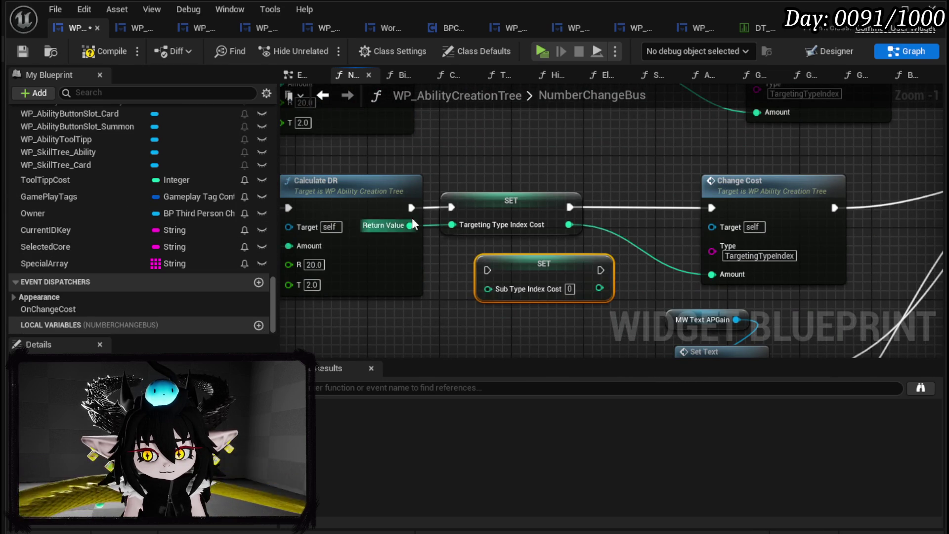
left_click_drag(410, 208, 488, 270)
Step: Replace the Targeting Type Index Cost SET, routing Return Value through Sub Type Index Cost into Change Cost's Amount
left_click(521, 230)
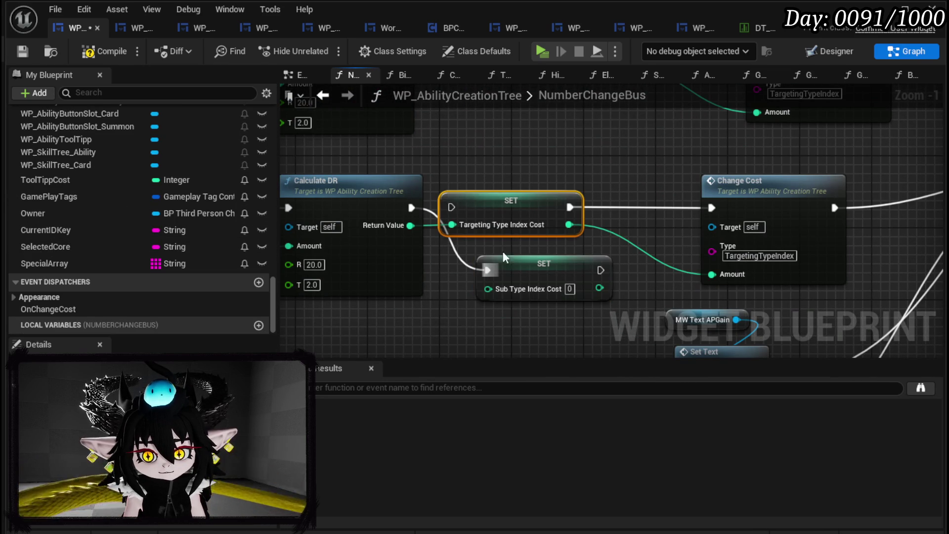
key("Delete")
left_click_drag(544, 263, 522, 189)
mouse_move(410, 226)
left_mouse_down()
mouse_move(477, 240)
mouse_move(467, 215)
left_mouse_up()
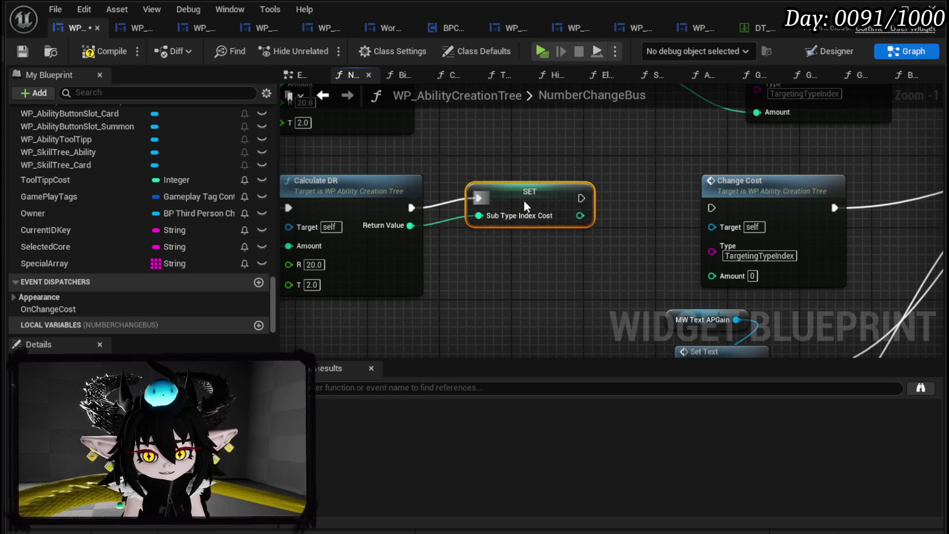
left_click_drag(524, 195, 527, 213)
mouse_move(572, 234)
left_mouse_down()
mouse_move(720, 311)
mouse_move(712, 276)
left_mouse_up()
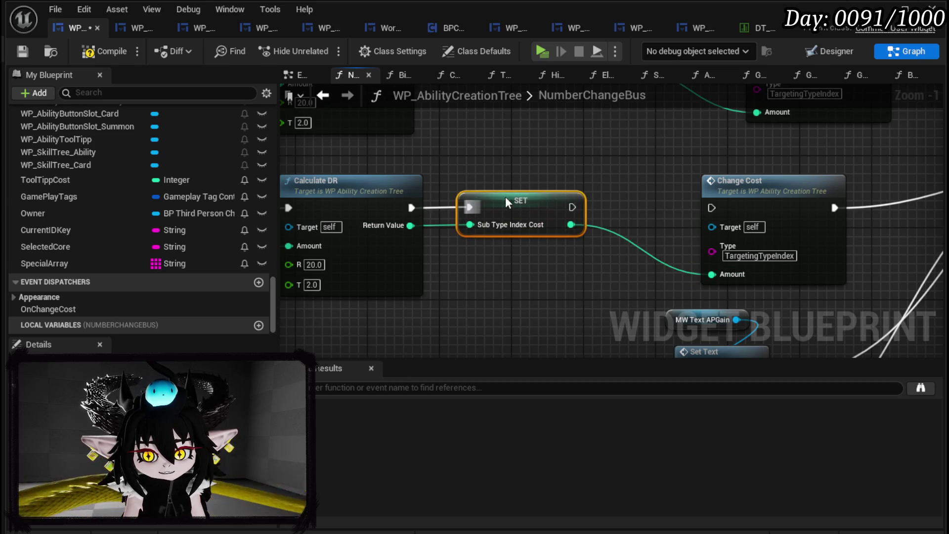
Step: Set Change Cost's type to SubTypeIndex, link it after the new SET, and compile
scroll(494, 208, "down", 2)
left_click_drag(742, 124, 598, 269)
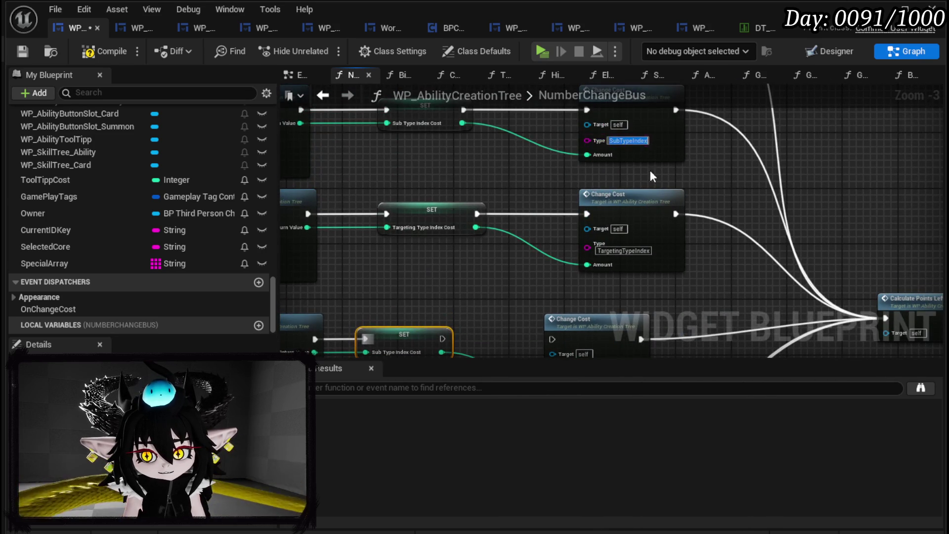
left_click_drag(640, 156, 631, 62)
scroll(569, 287, "up", 3)
left_click(577, 292)
left_click(576, 307)
mouse_move(361, 238)
left_mouse_down()
mouse_move(384, 260)
mouse_move(525, 238)
left_mouse_up()
scroll(524, 238, "down", 4)
left_click_drag(569, 190, 763, 194)
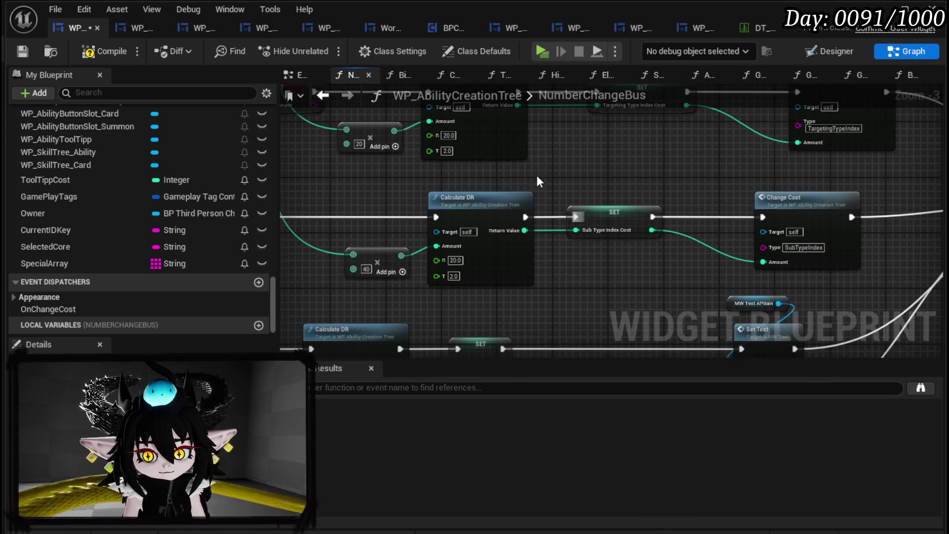
left_click_drag(539, 182, 622, 195)
left_click(124, 56)
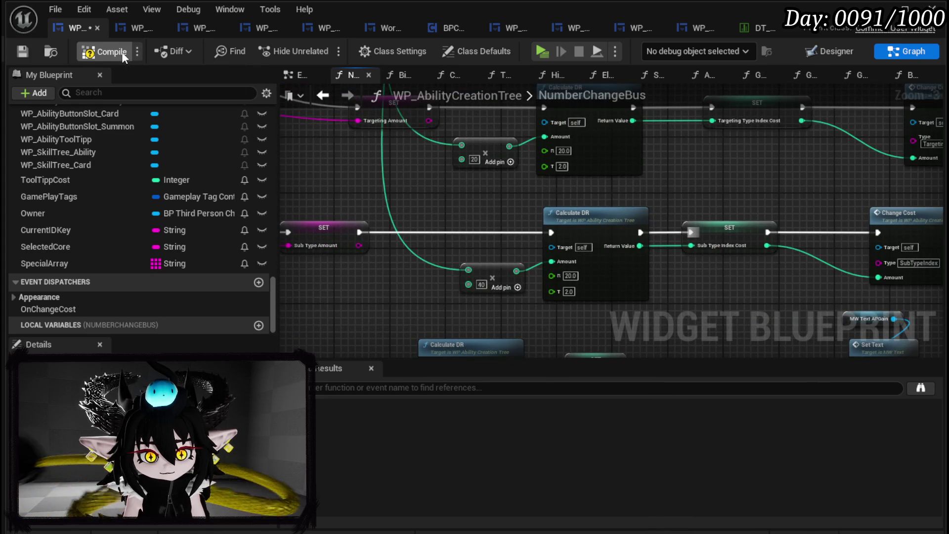
left_click(17, 53)
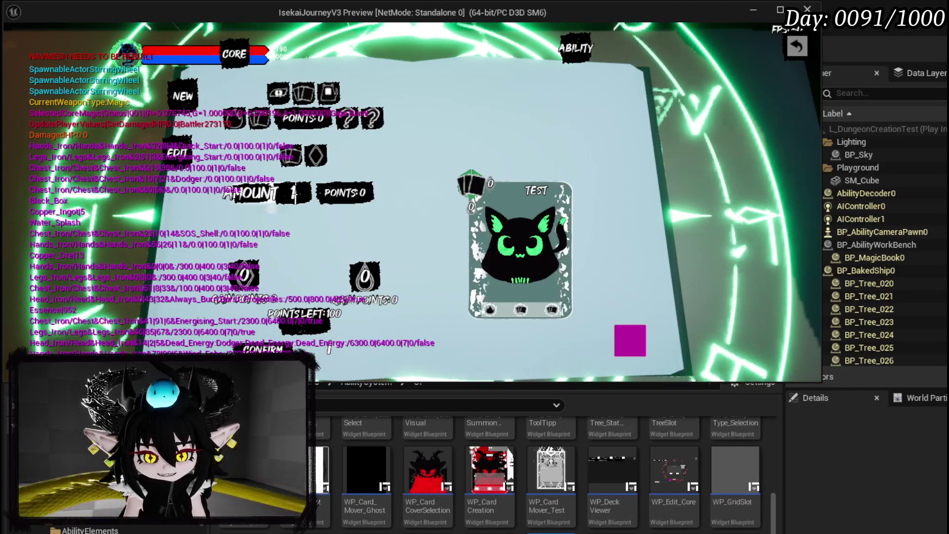
Step: Enter 3 as the subtype amount, add Retain to the card, then stop the play session
key("BackSpace")
type("3")
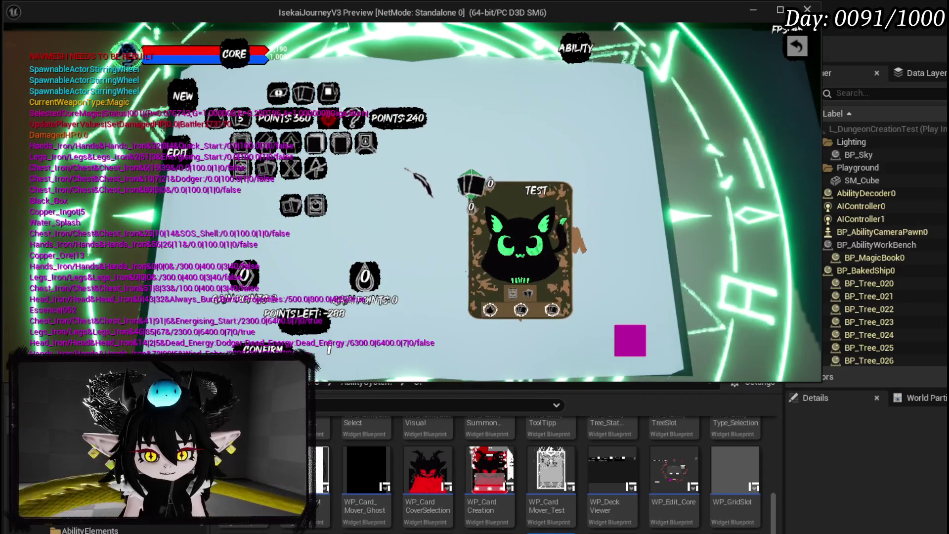
mouse_move(377, 150)
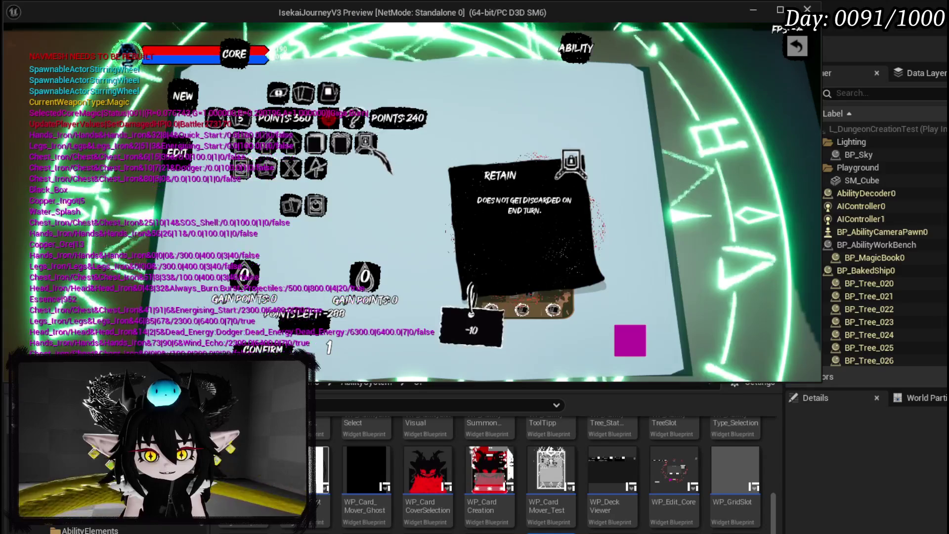
left_click(372, 150)
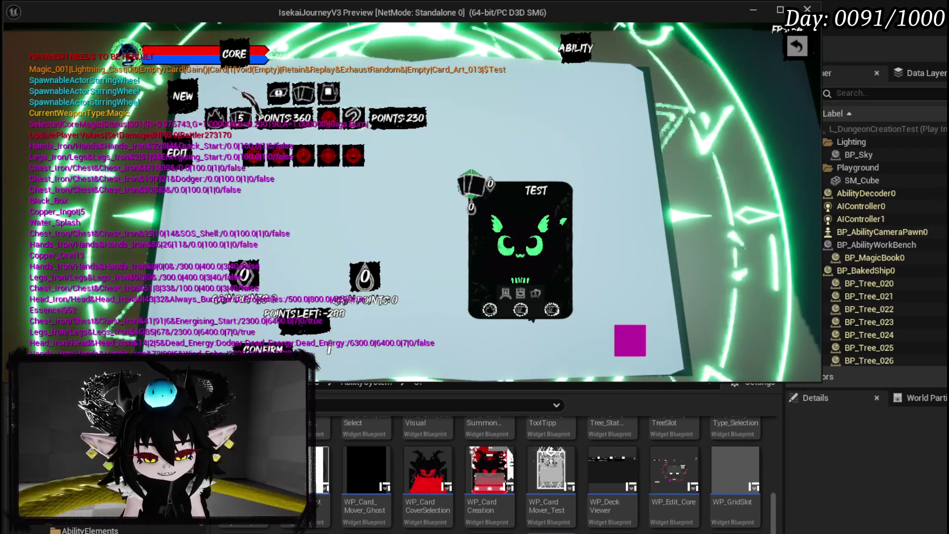
key("Escape")
left_click(26, 53)
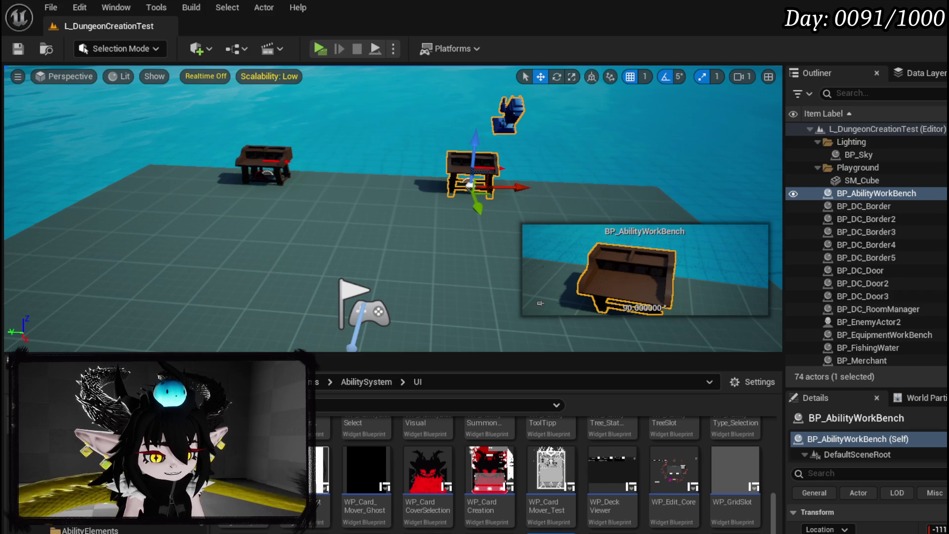
Step: Wire Append's Return Value into GetSubData's last Return Node, check GetTargetData, then compile and save
key("alt+Tab")
scroll(96, 188, "up", 10)
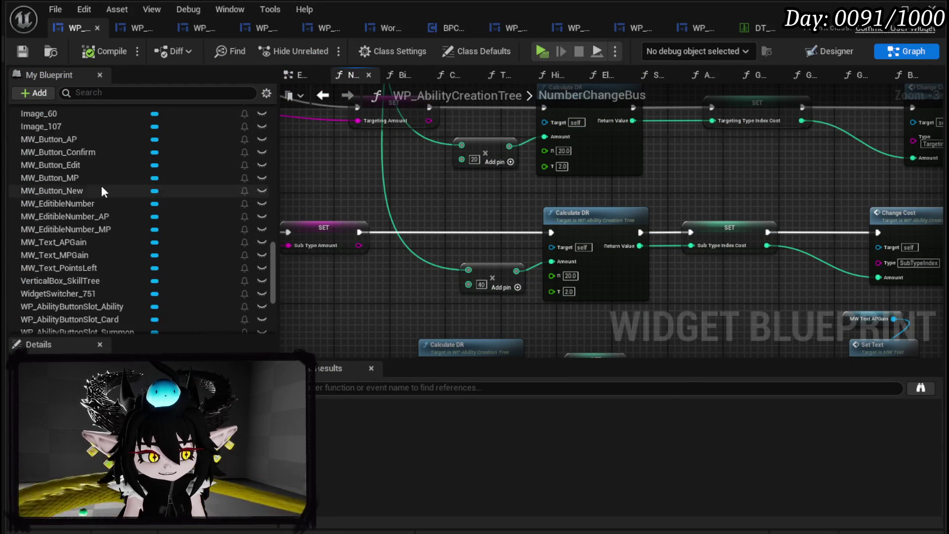
scroll(106, 185, "up", 10)
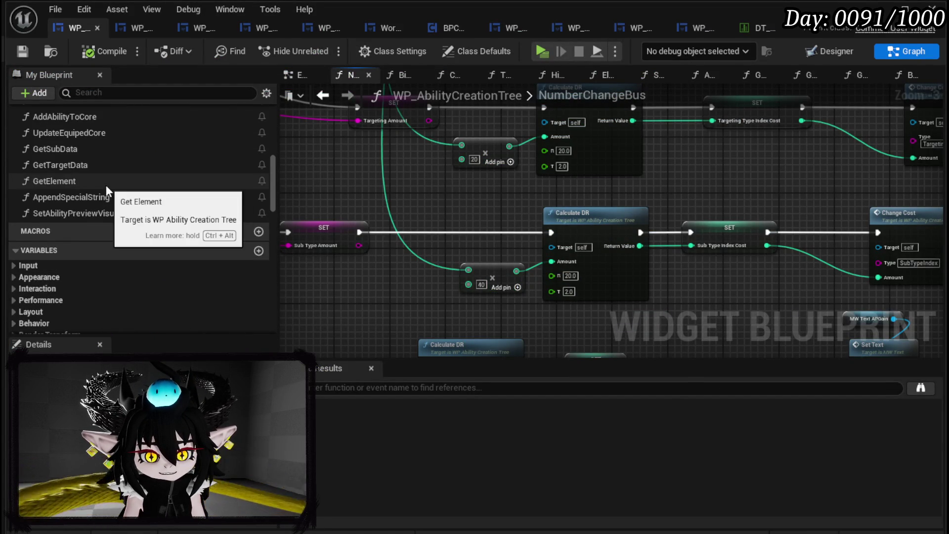
double_click(81, 231)
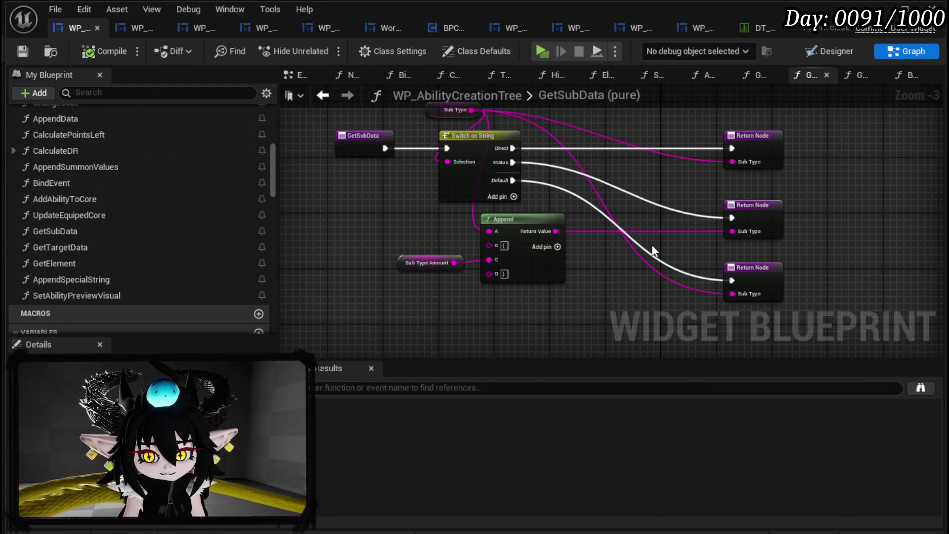
left_click_drag(553, 231, 732, 293)
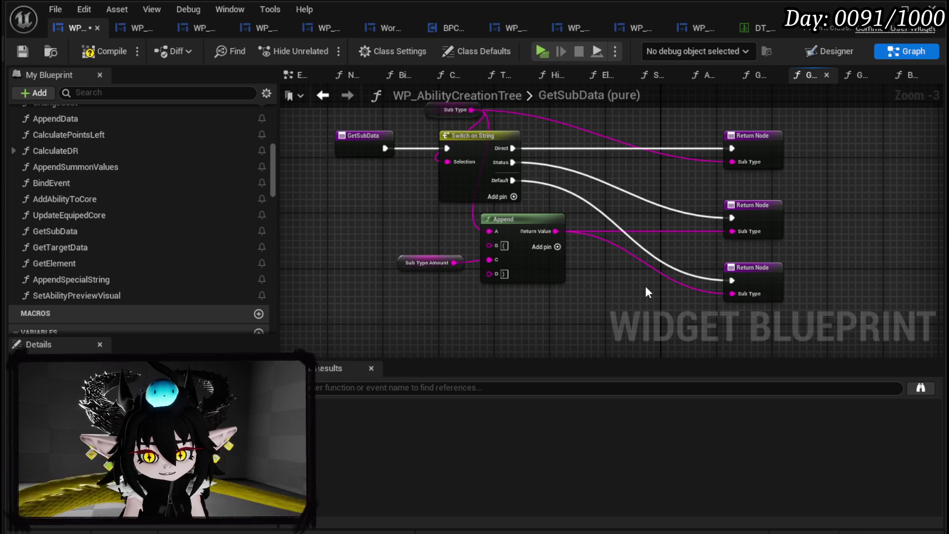
double_click(74, 248)
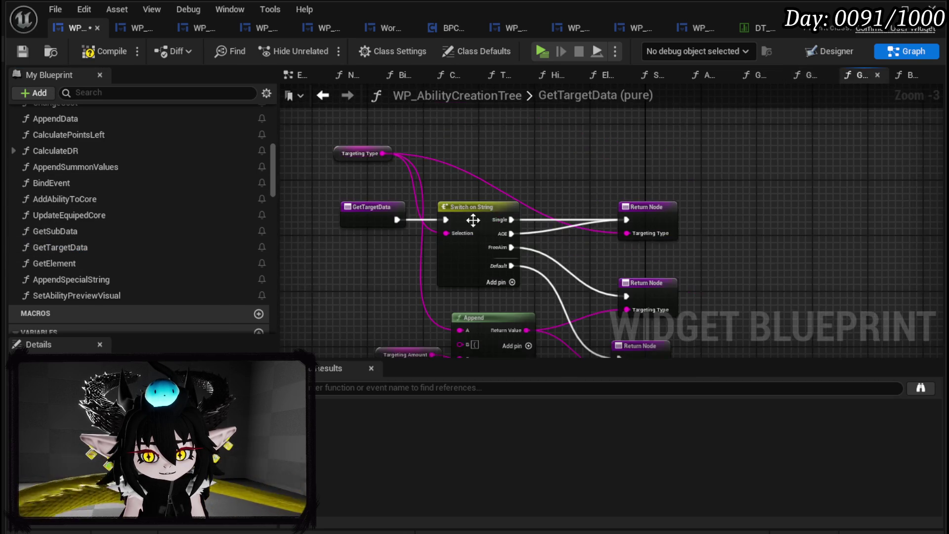
mouse_move(384, 126)
left_mouse_down()
mouse_move(618, 326)
mouse_move(636, 354)
mouse_move(627, 302)
mouse_move(620, 309)
left_mouse_up()
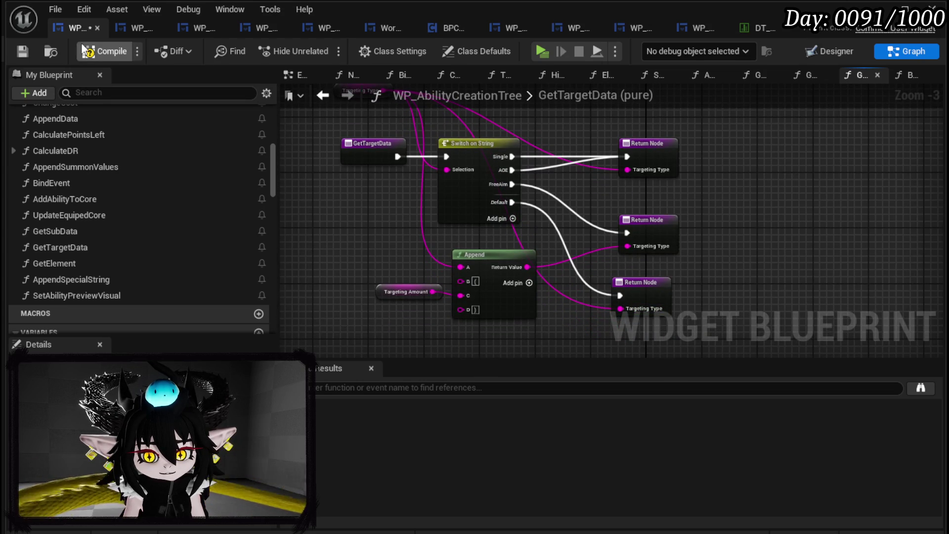
left_click(23, 51)
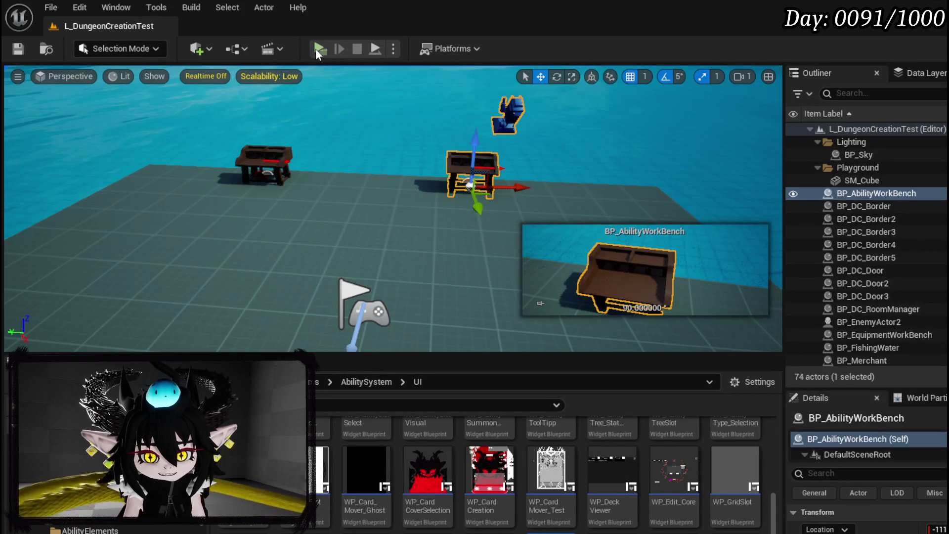
Step: Start a play test, open the card creator, and enter subtype amount 5 with a special option
left_click(313, 56)
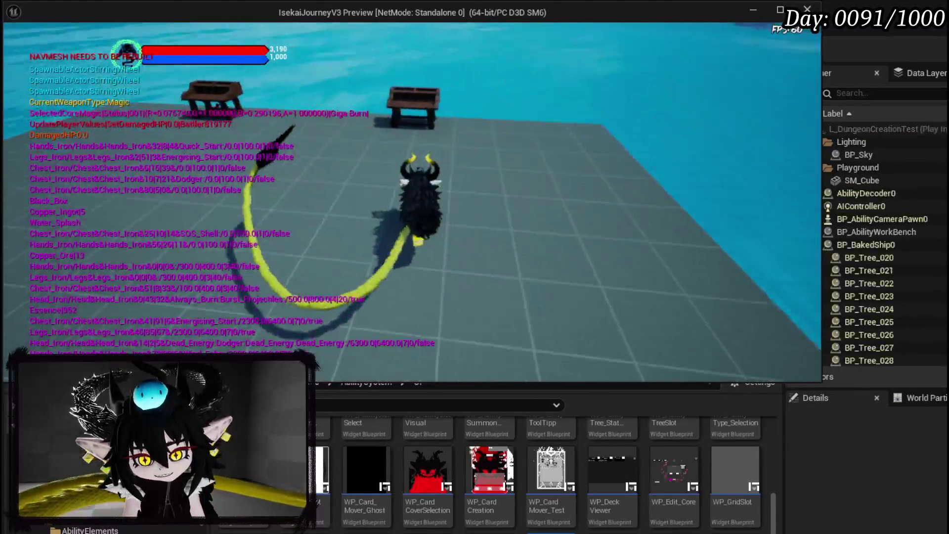
key("e")
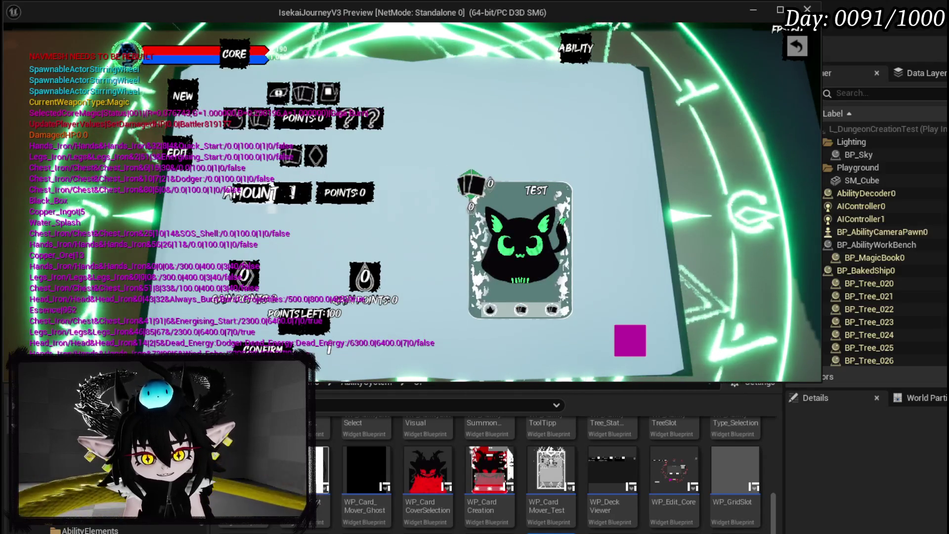
type("5")
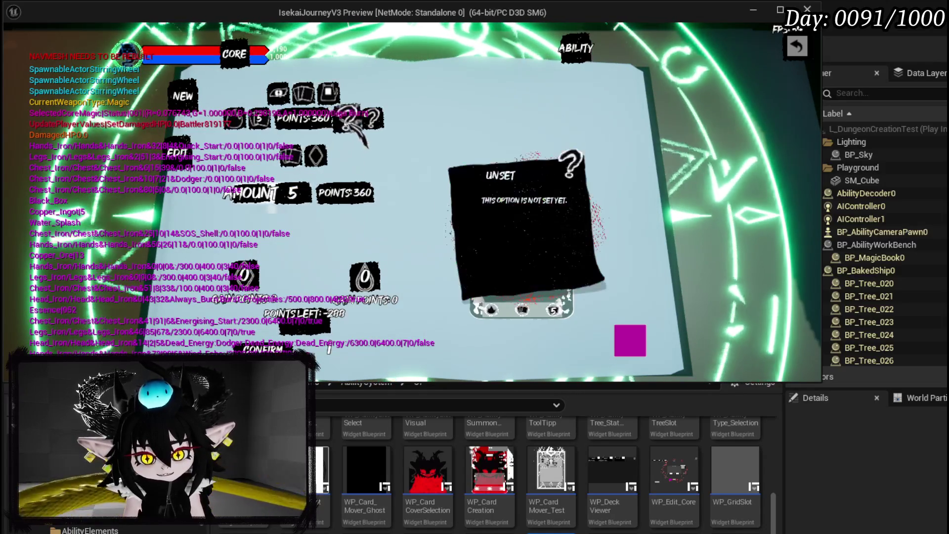
key("Return")
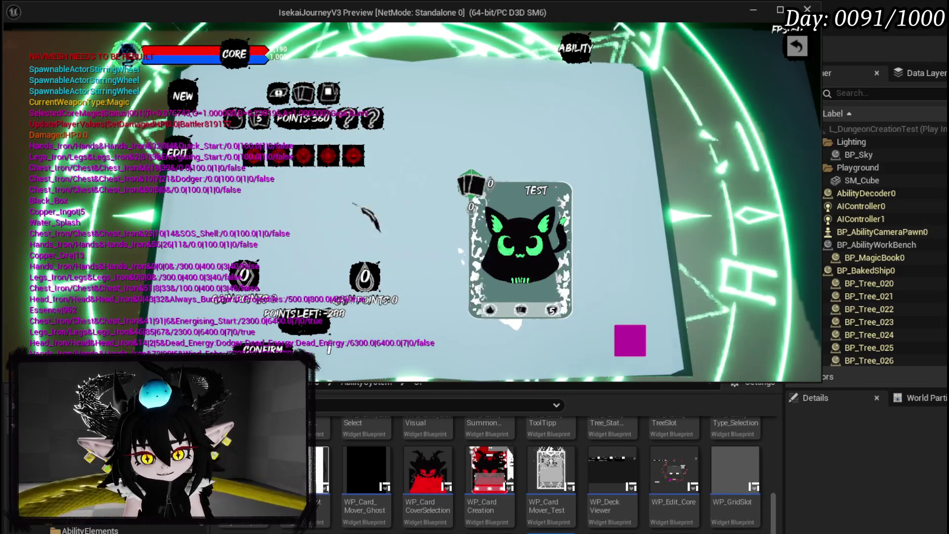
mouse_move(319, 159)
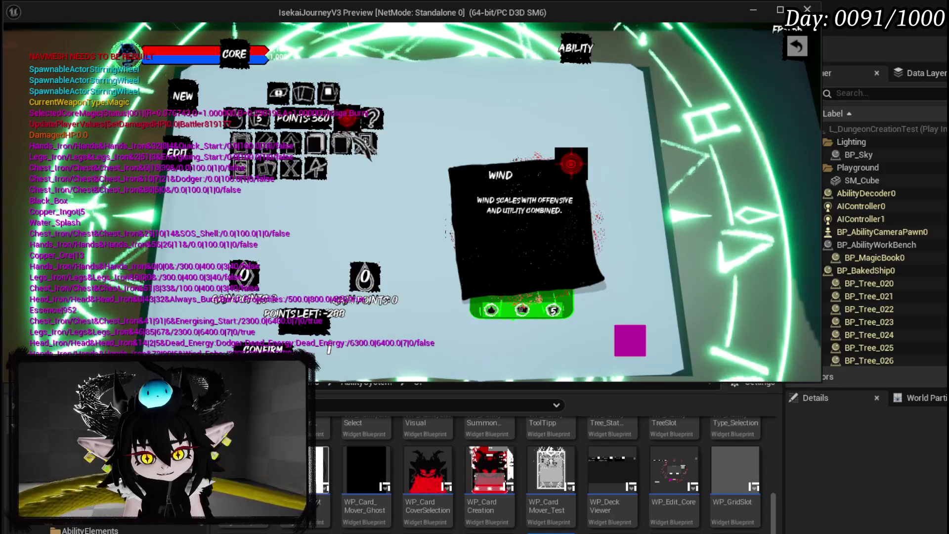
left_click(265, 176)
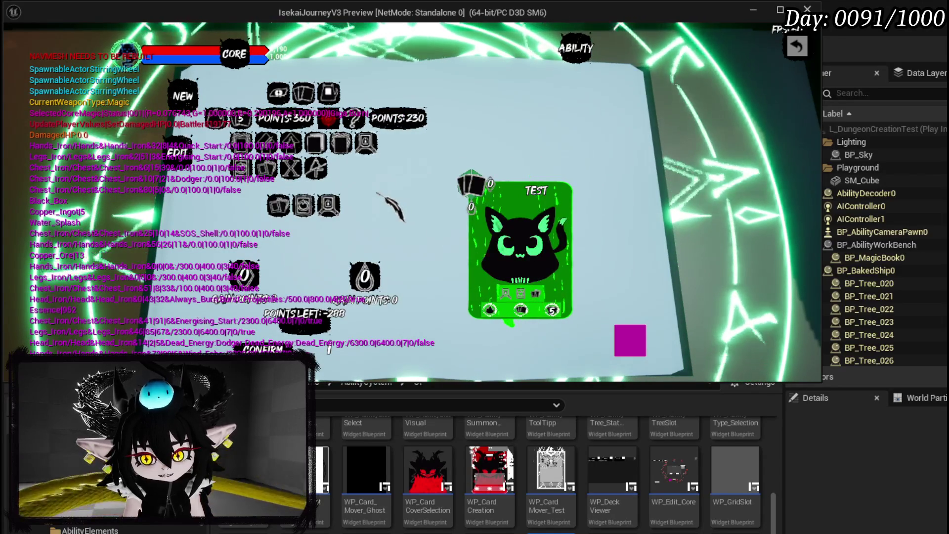
mouse_move(355, 124)
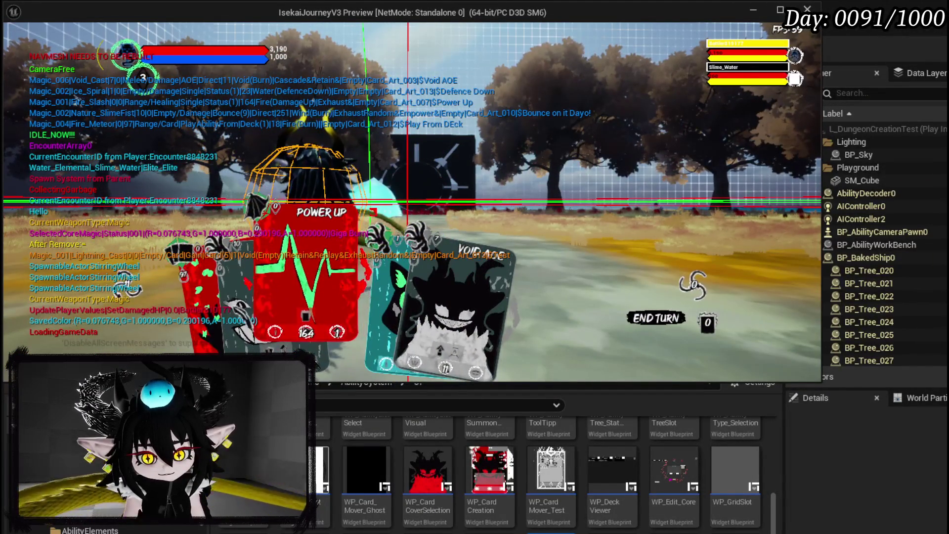
Step: Scroll the deck viewer to find TEST_0, then return to the battle
scroll(411, 198, "down", 3)
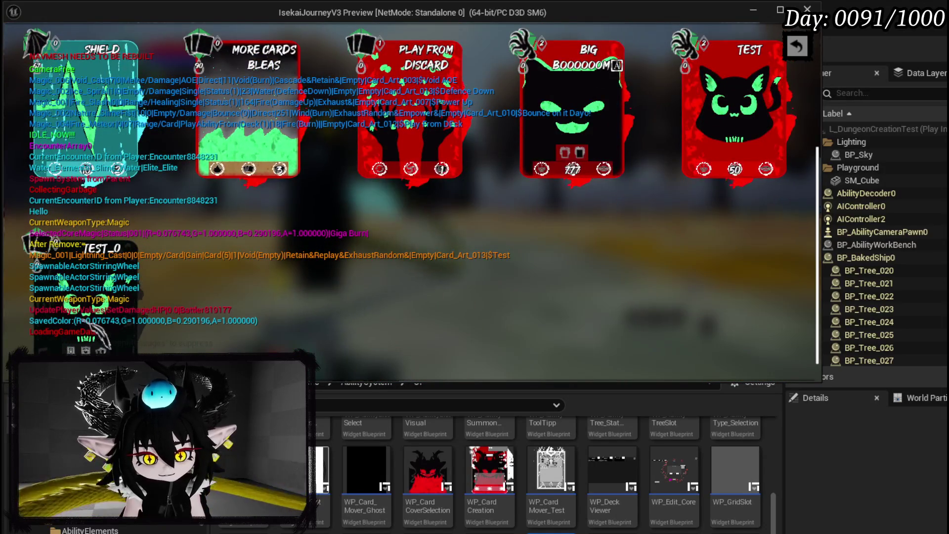
left_click(383, 263)
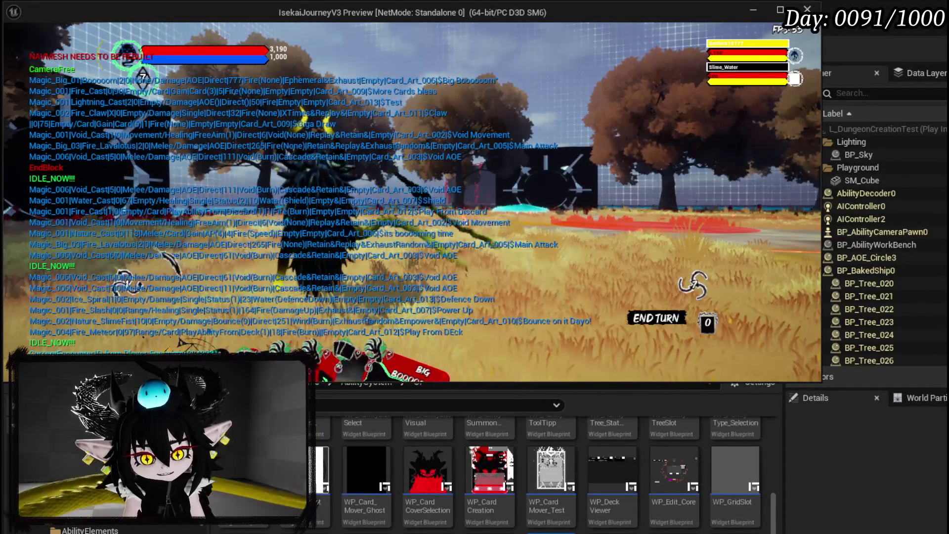
Step: Open and close the deck viewer, then play More Cards bleas, dropping mana from 1000 to 910
left_click(182, 341)
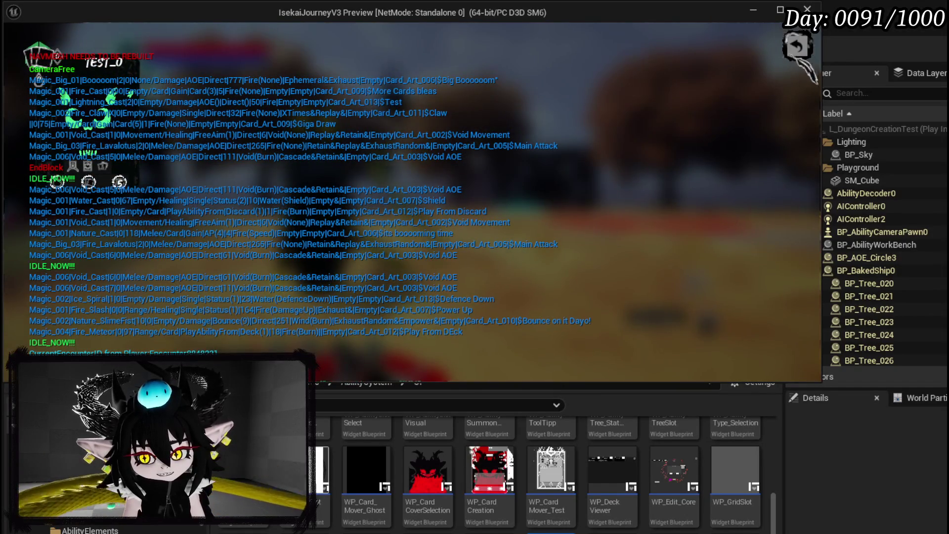
left_click(795, 50)
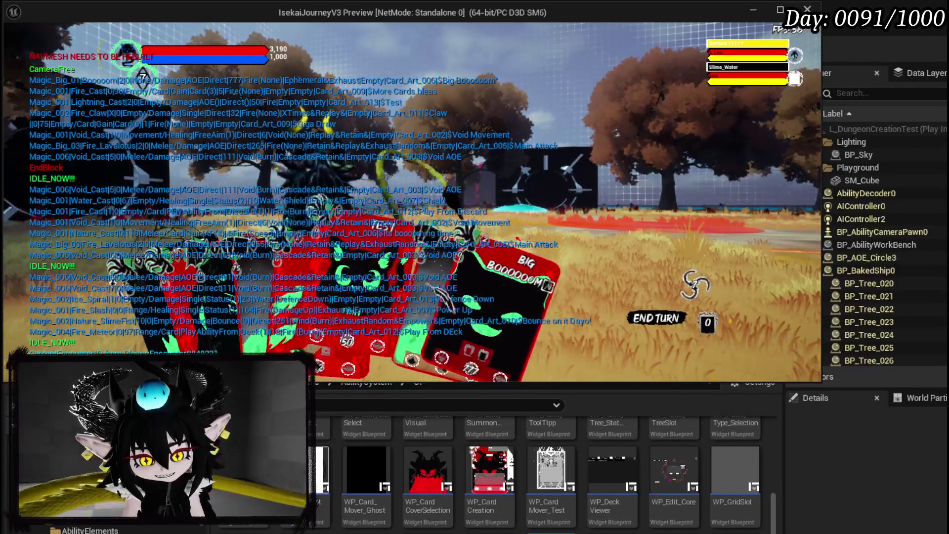
left_click(411, 227)
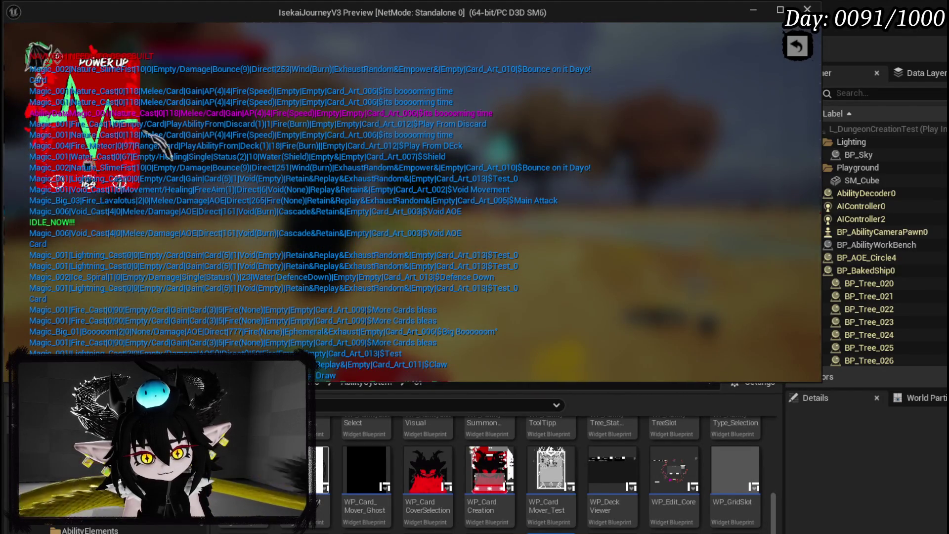
Step: Close the POWER UP preview, play the card on its target, and check the deck grid
left_click(797, 46)
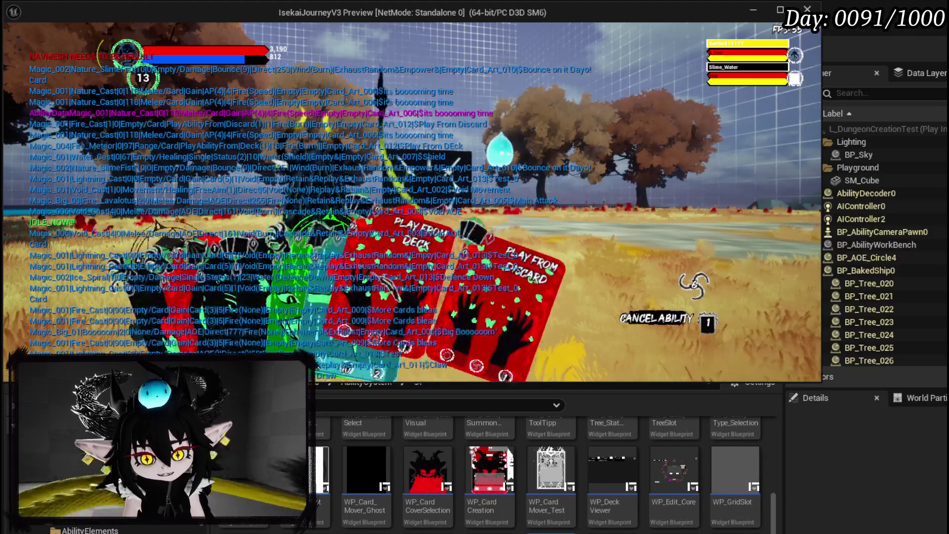
left_click(694, 284)
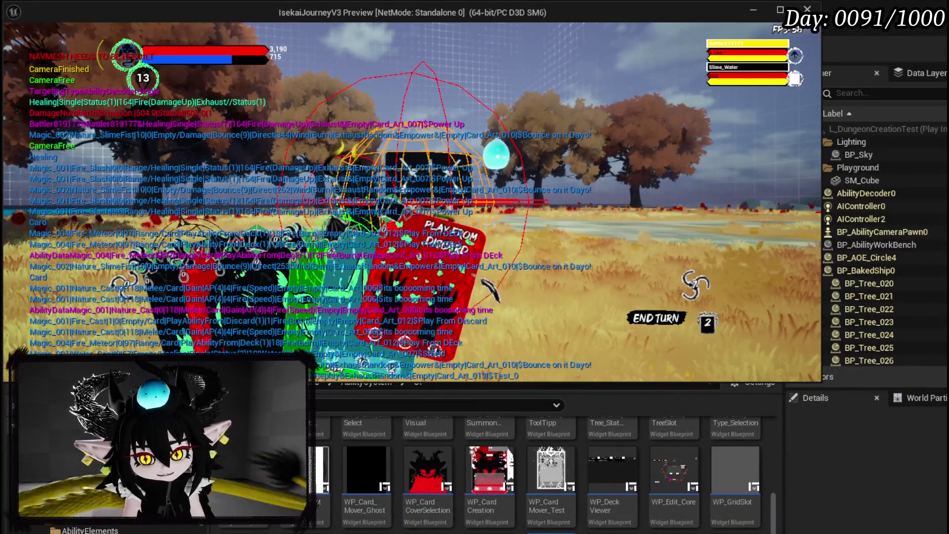
left_click(693, 284)
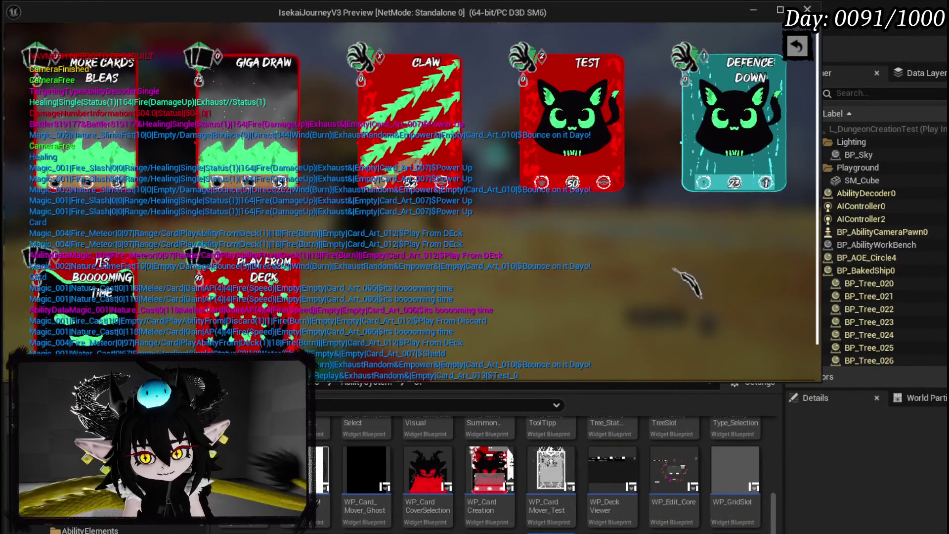
left_click(688, 277)
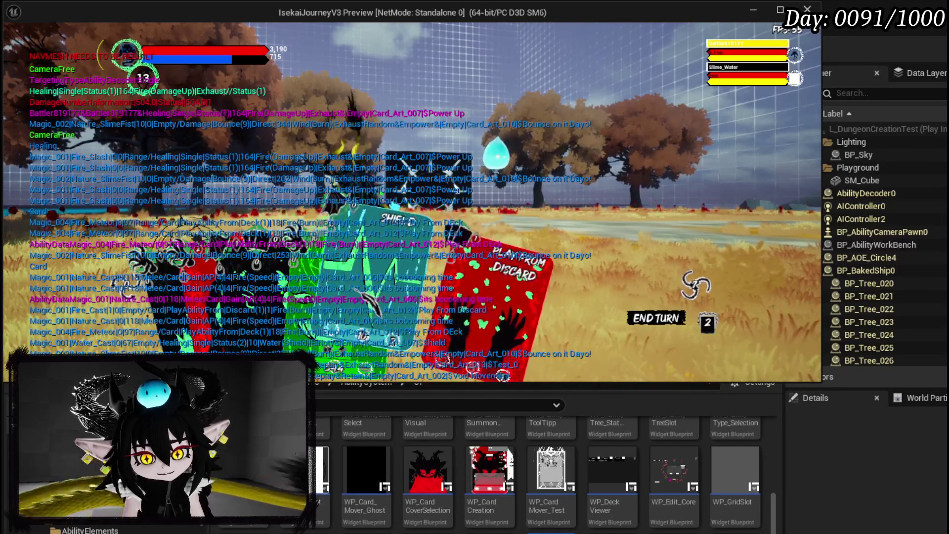
left_click(694, 283)
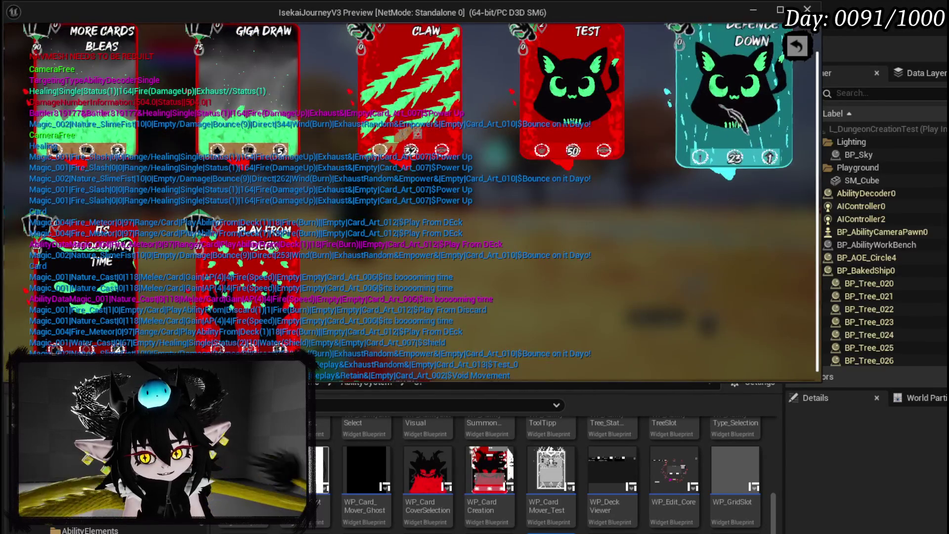
left_click(796, 47)
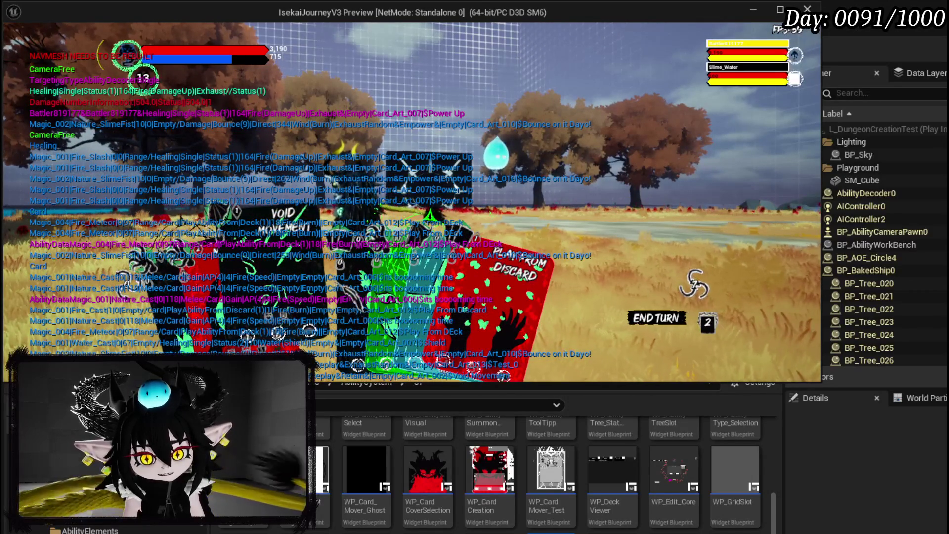
Step: Play Test_0, dismiss the three-card choice, then cast Defence Down on Slime_Water
left_click(316, 237)
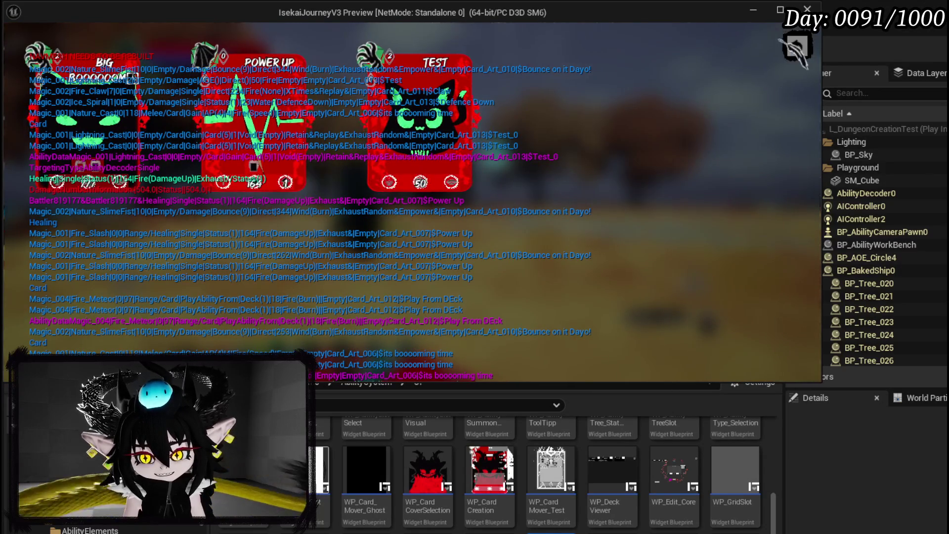
left_click(798, 46)
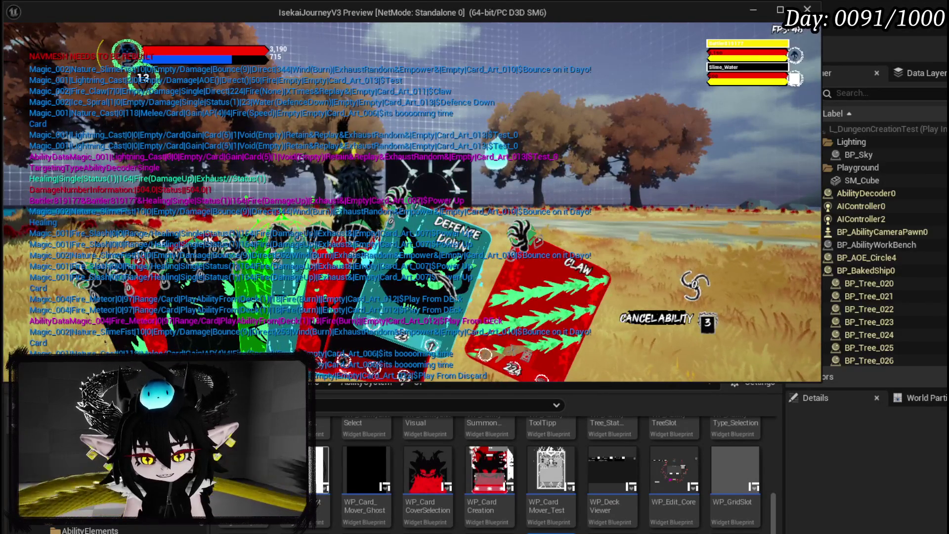
left_click(445, 258)
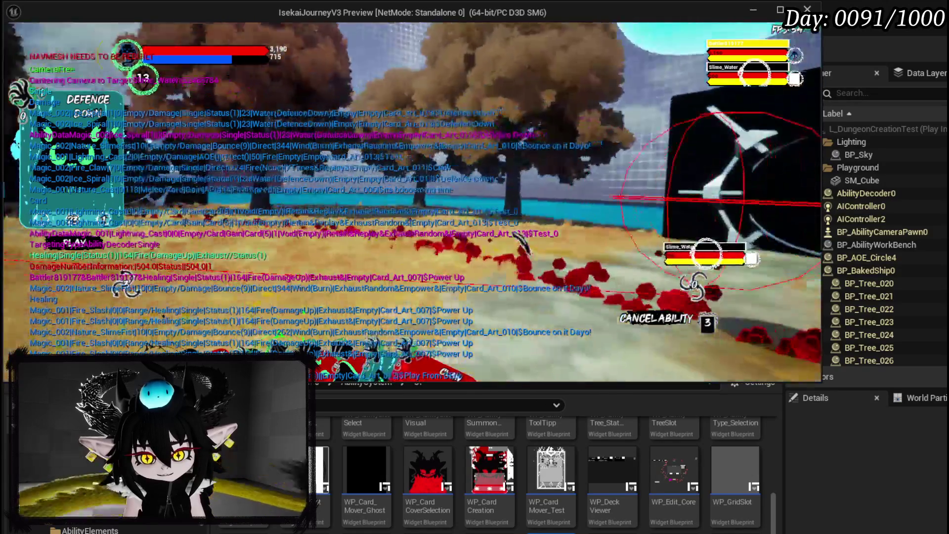
left_click(424, 249)
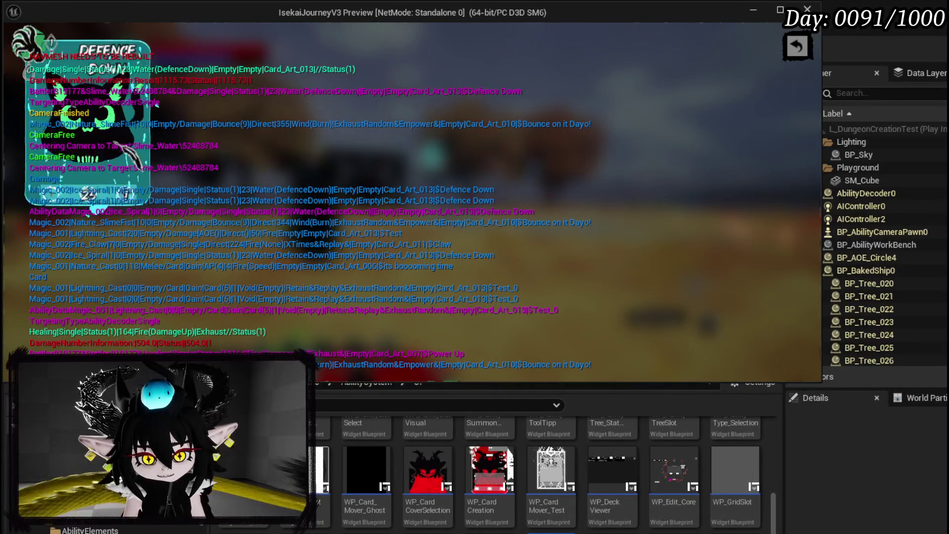
Step: Close the Defence Down preview, convert the loot to 367 essence, collect it, and open the status book
left_click(797, 46)
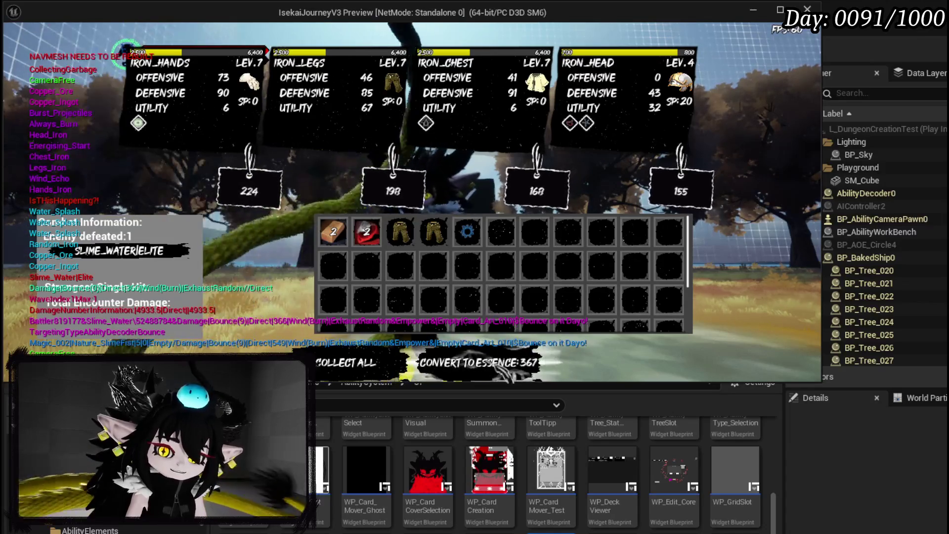
left_click(479, 362)
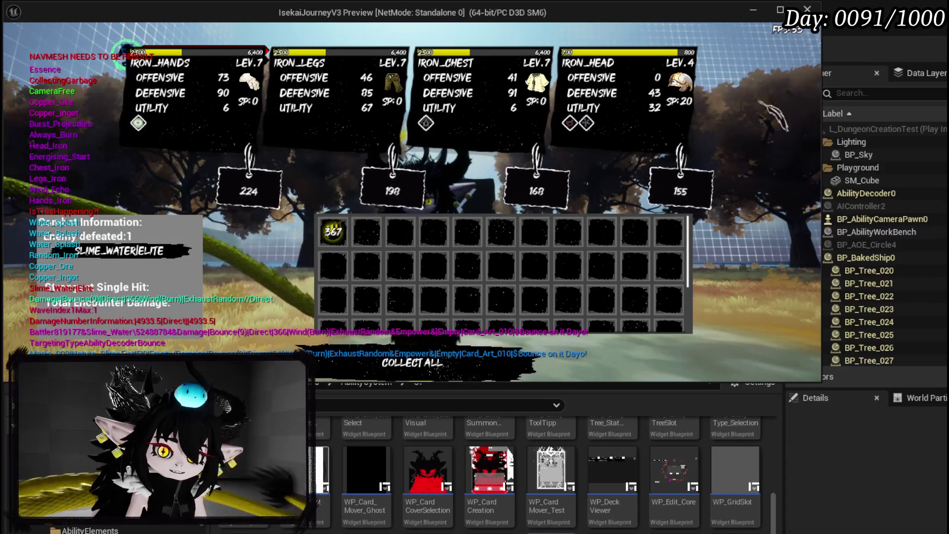
left_click(412, 362)
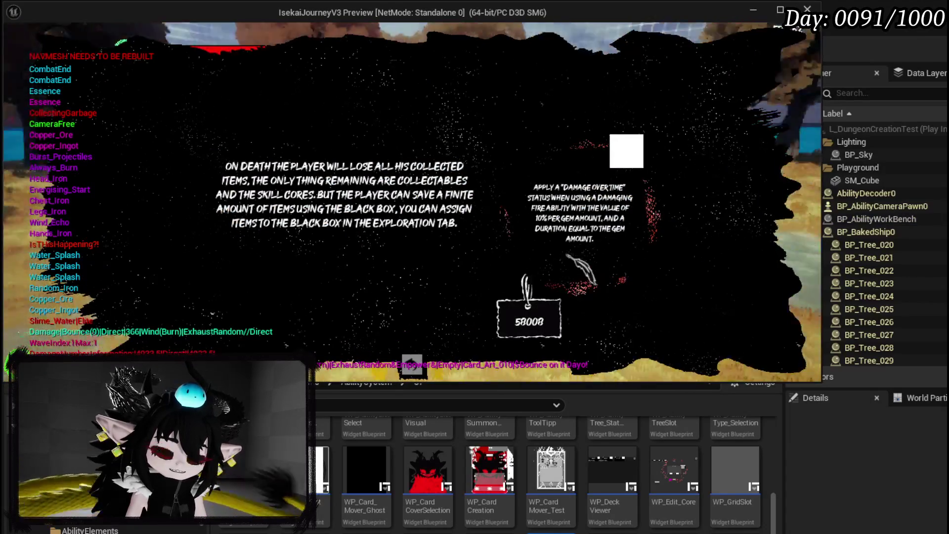
key("Tab")
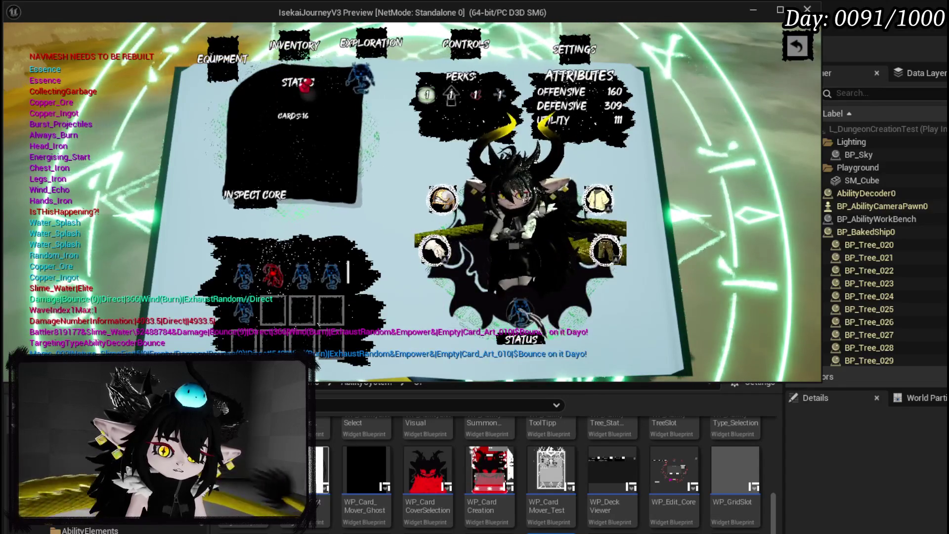
Step: Open the ability card collection and flip TEST_0 to read its description
left_click(294, 277)
scroll(479, 274, "down", 5)
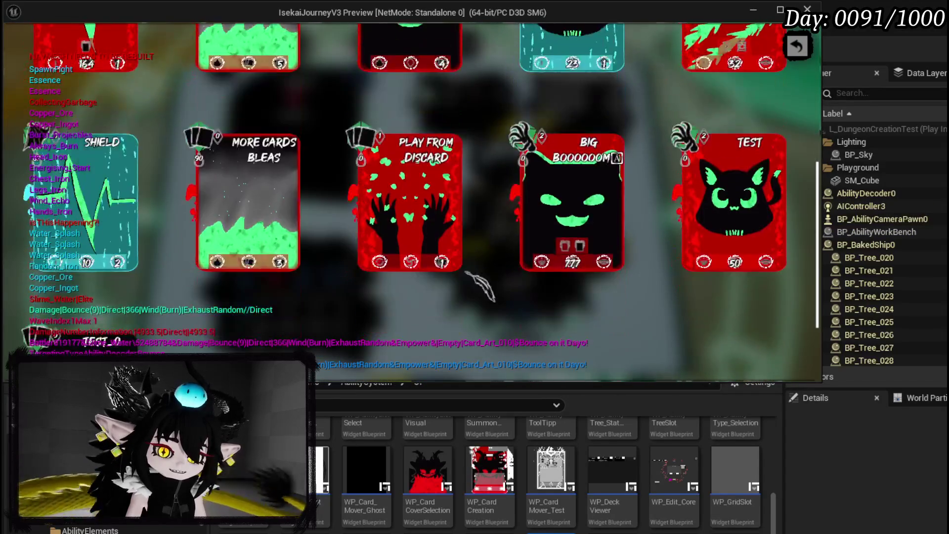
scroll(479, 273, "down", 3)
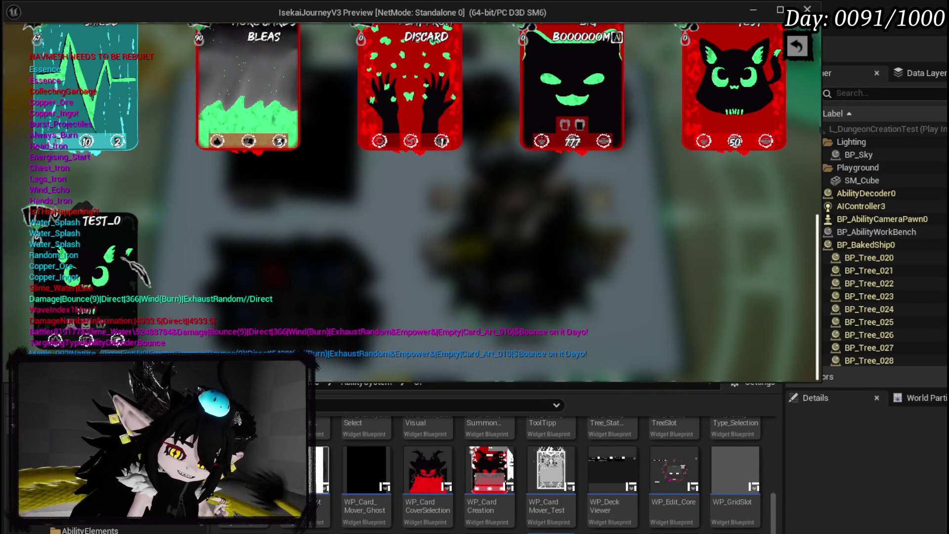
left_click(82, 258)
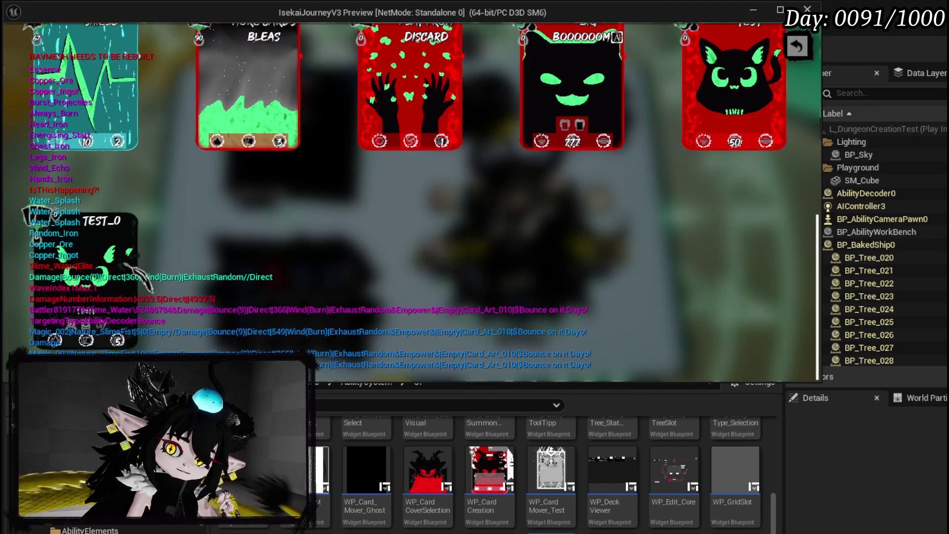
Step: Scroll through the rest of the card collection, including Claw, Defence Down and Giga Draw
scroll(297, 279, "up", 3)
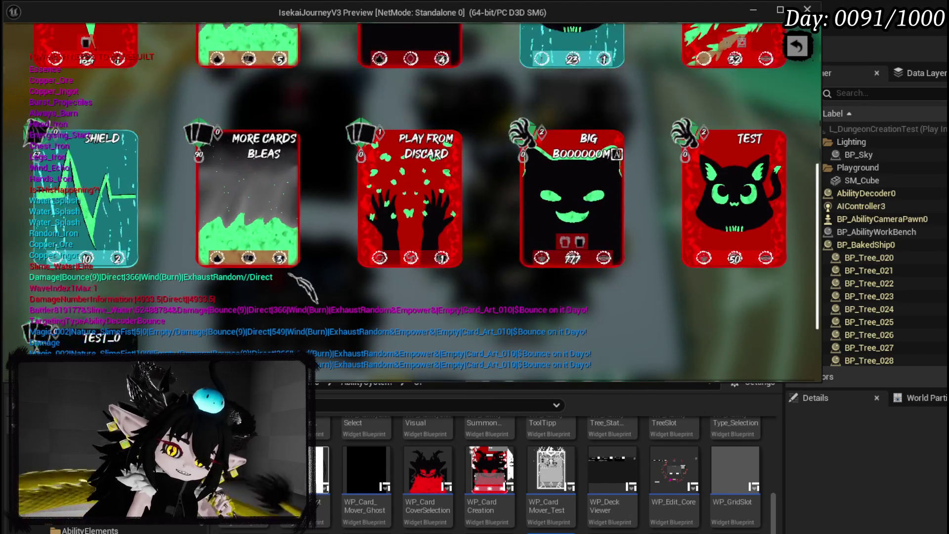
scroll(297, 280, "up", 5)
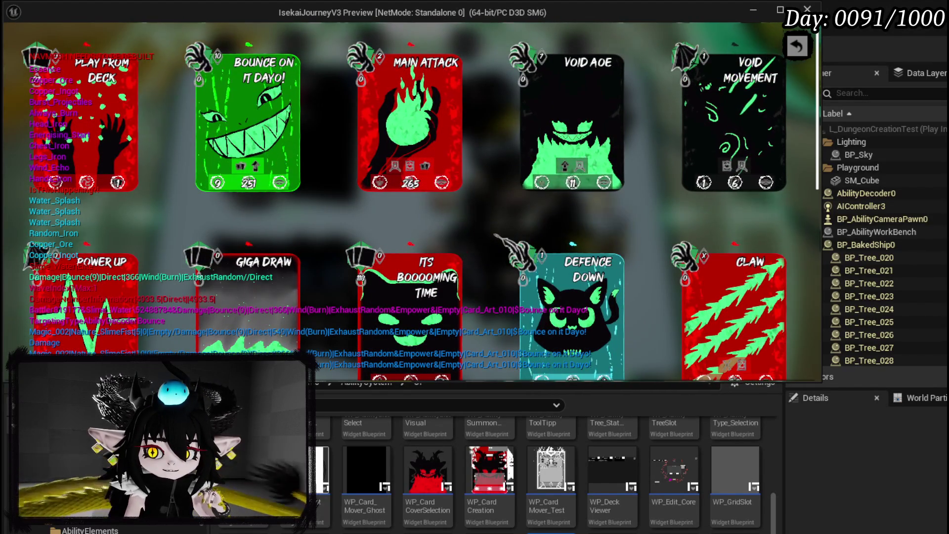
scroll(494, 236, "down", 5)
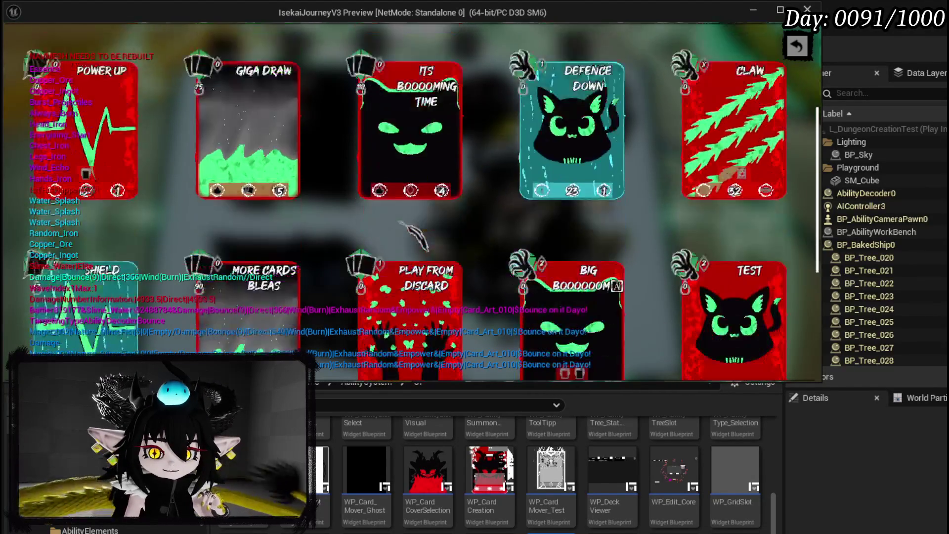
scroll(416, 239, "down", 5)
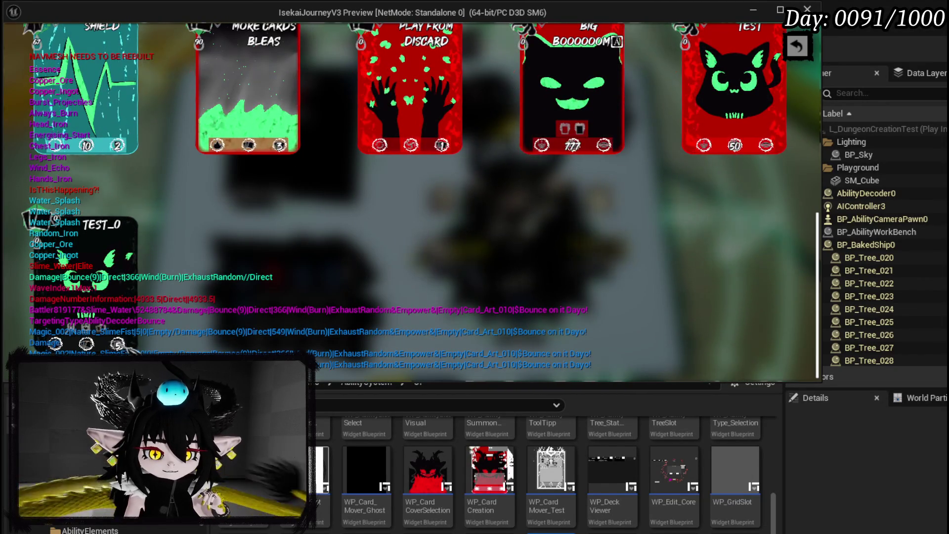
scroll(364, 230, "up", 4)
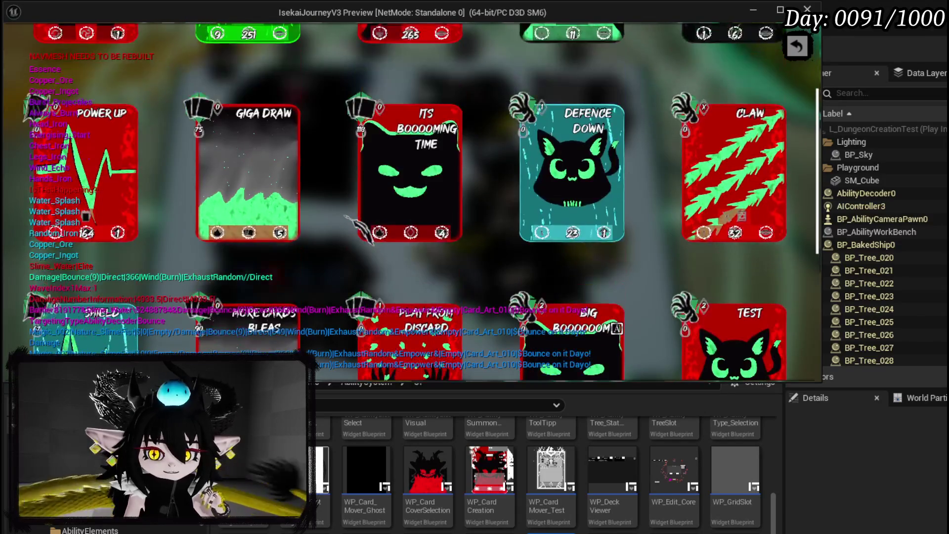
scroll(346, 218, "up", 3)
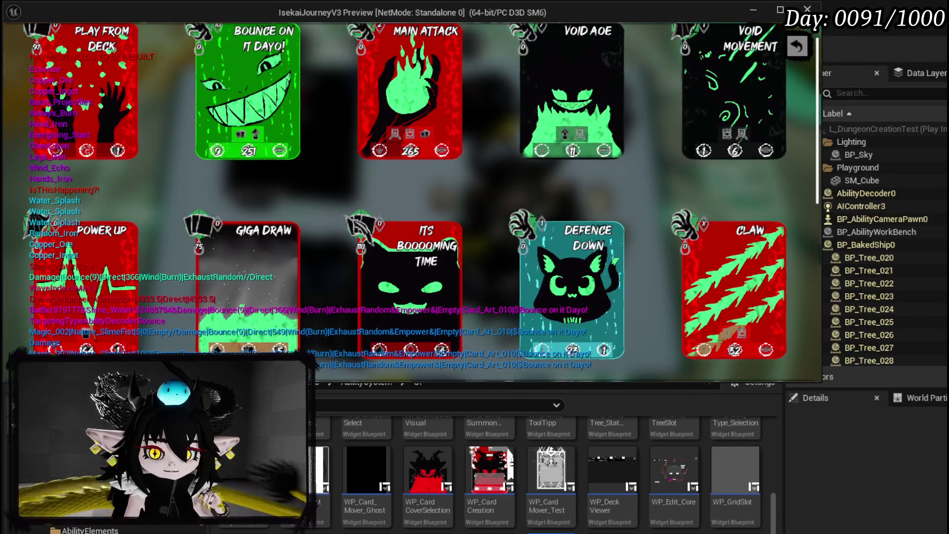
scroll(351, 222, "down", 2)
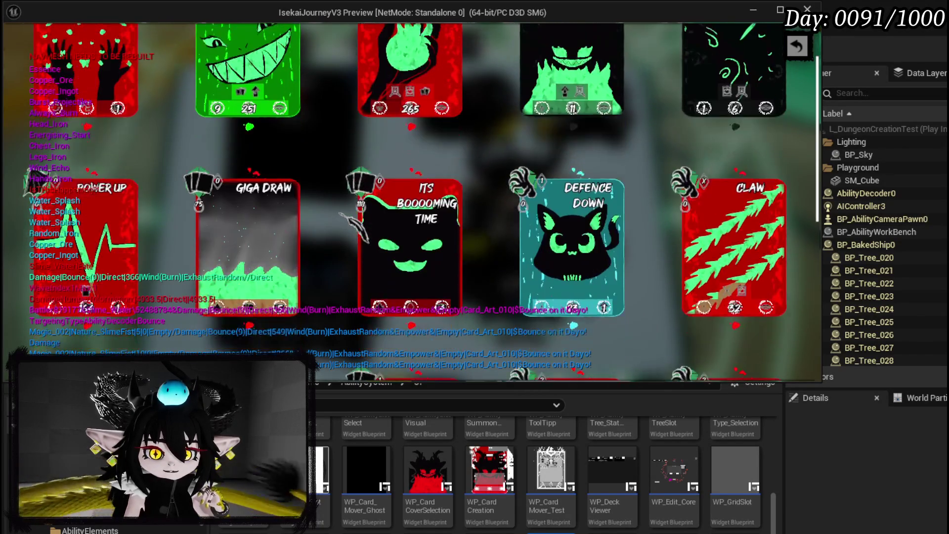
scroll(341, 214, "up", 3)
scroll(340, 214, "down", 6)
scroll(338, 214, "down", 4)
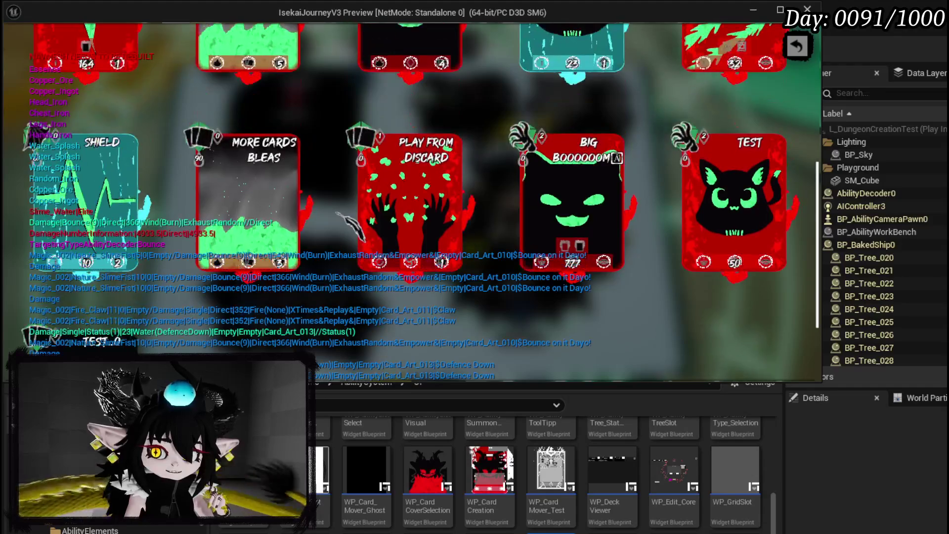
scroll(339, 214, "up", 6)
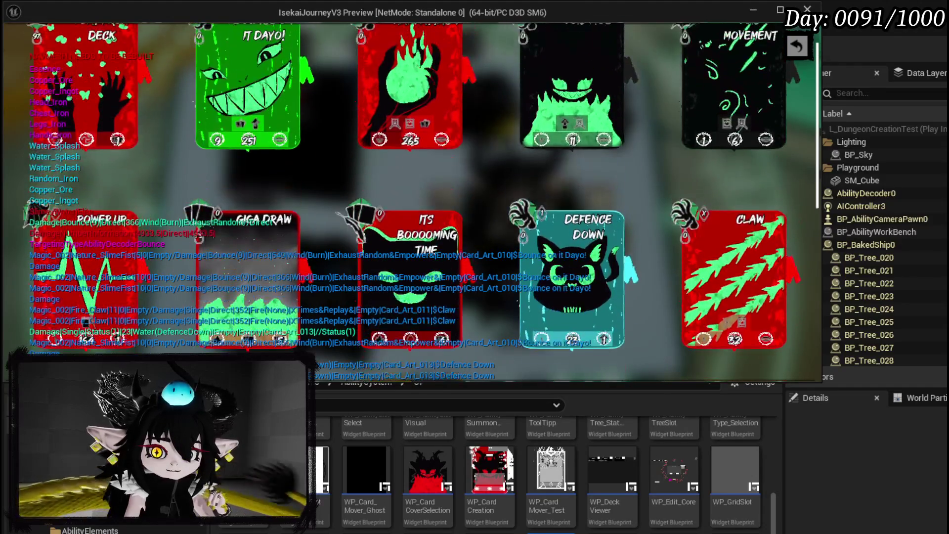
scroll(338, 214, "up", 1)
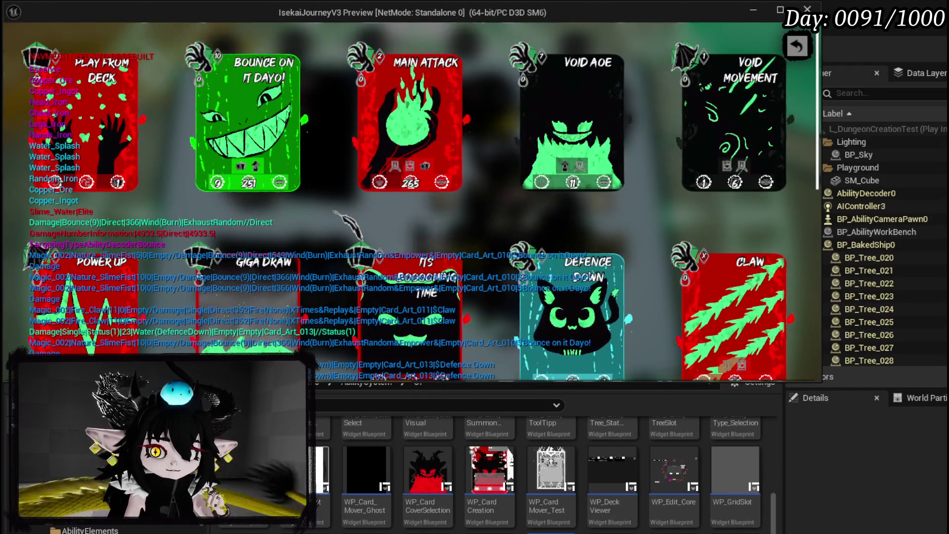
scroll(335, 213, "down", 7)
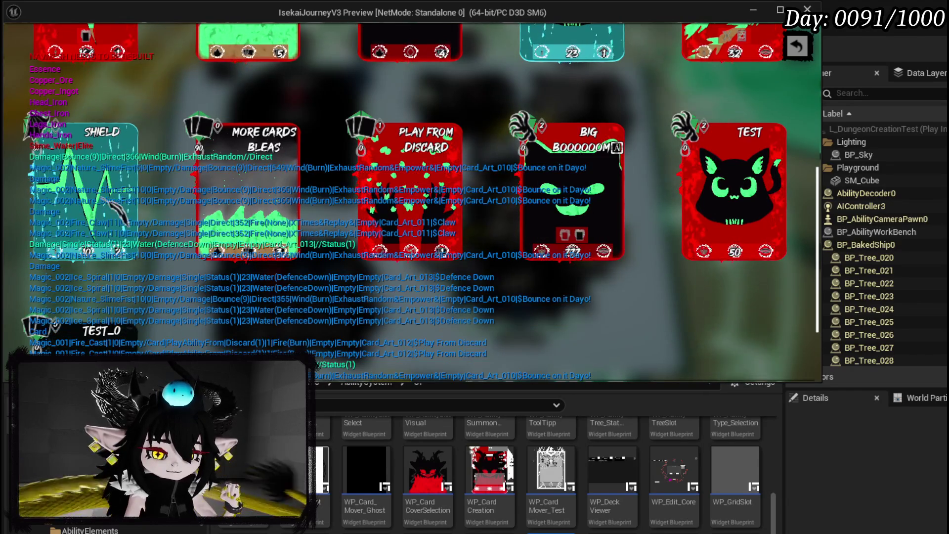
Step: Scroll the card grid, then exit the play test back to the L_DungeonCreationTest editor
scroll(421, 321, "up", 2)
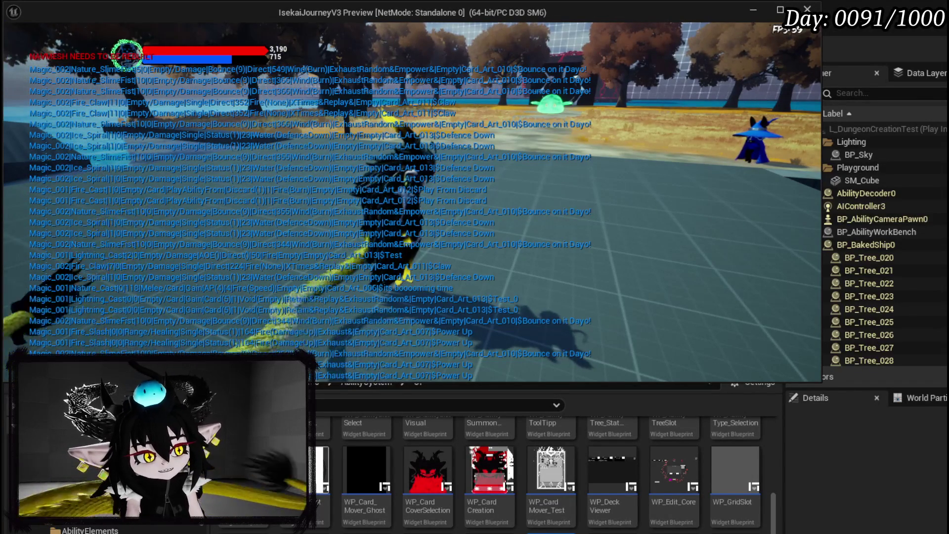
key("Escape")
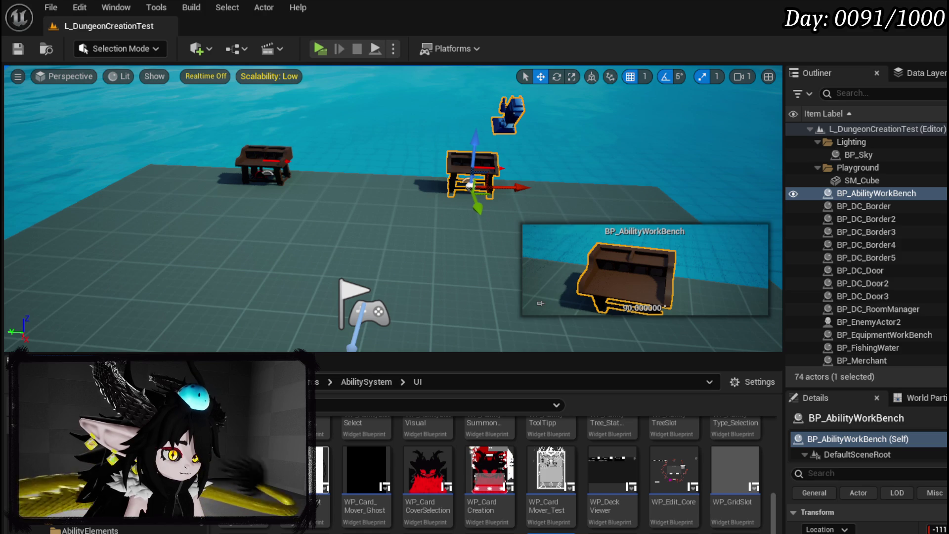
Step: Switch to the browser playing the God of War Laufey trailer on YouTube
key("alt+Tab")
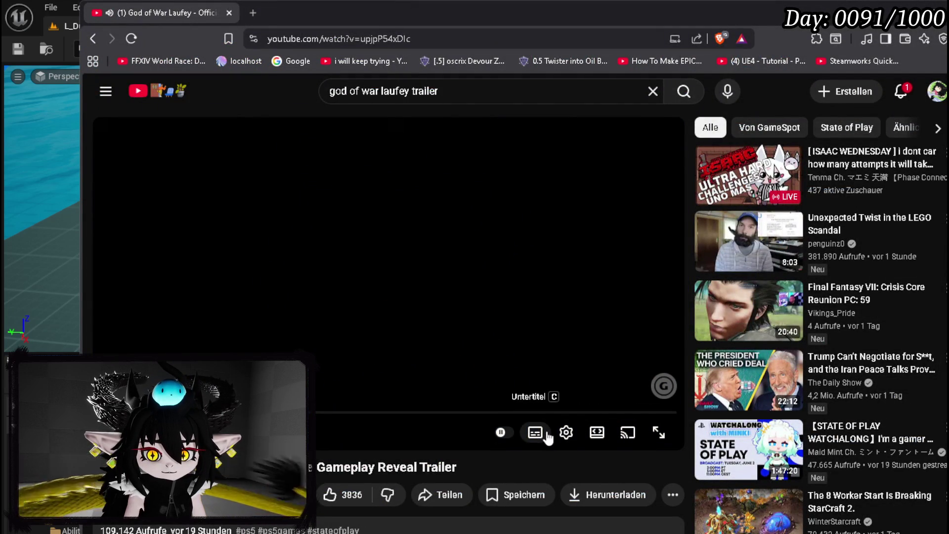
Step: Put the trailer in theater mode, scrub the timeline, and replay the last five seconds
left_click(596, 435)
mouse_move(168, 471)
left_mouse_down()
mouse_move(279, 471)
mouse_move(267, 470)
left_mouse_up()
left_click(376, 337)
key("Left")
left_click(376, 337)
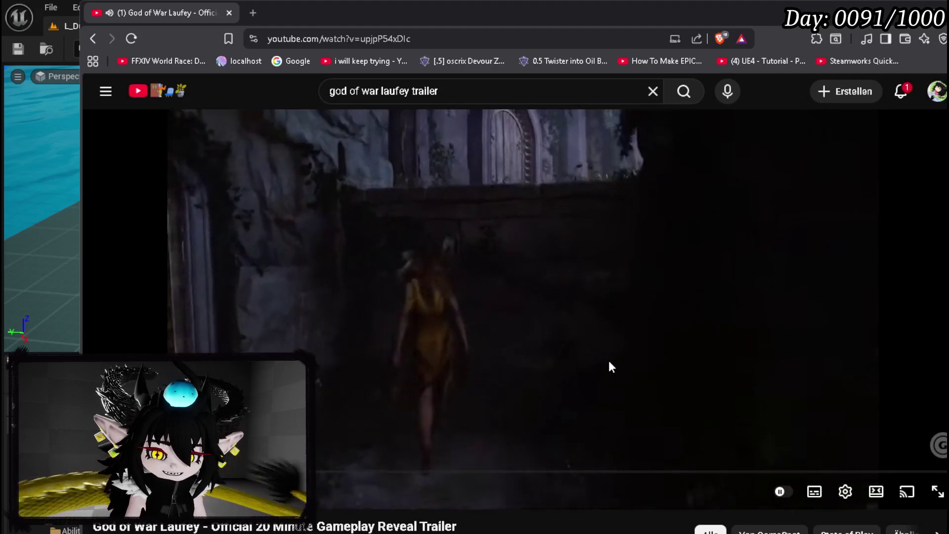
Step: Rewind and skip by five seconds, pause, and return to Unreal Editor
left_click(610, 366)
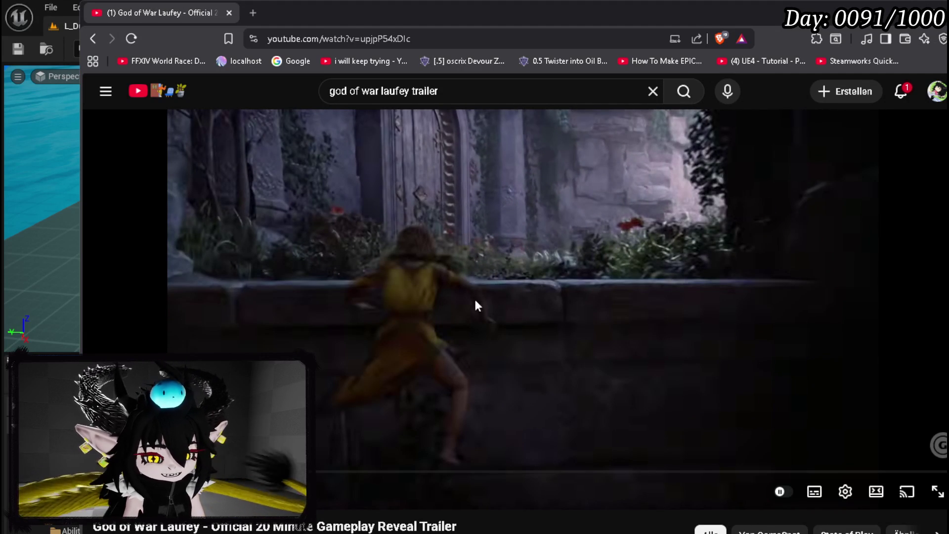
key("Left")
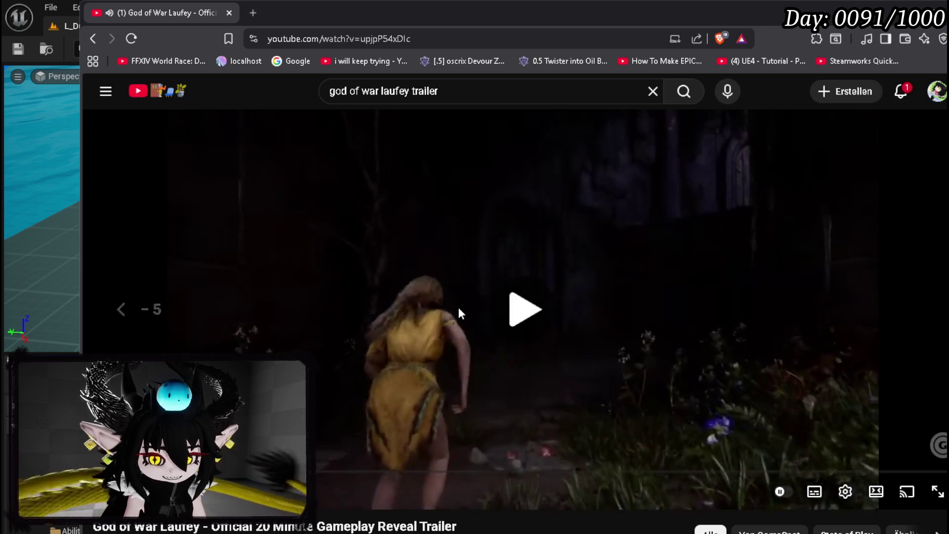
key("Left")
key("Right")
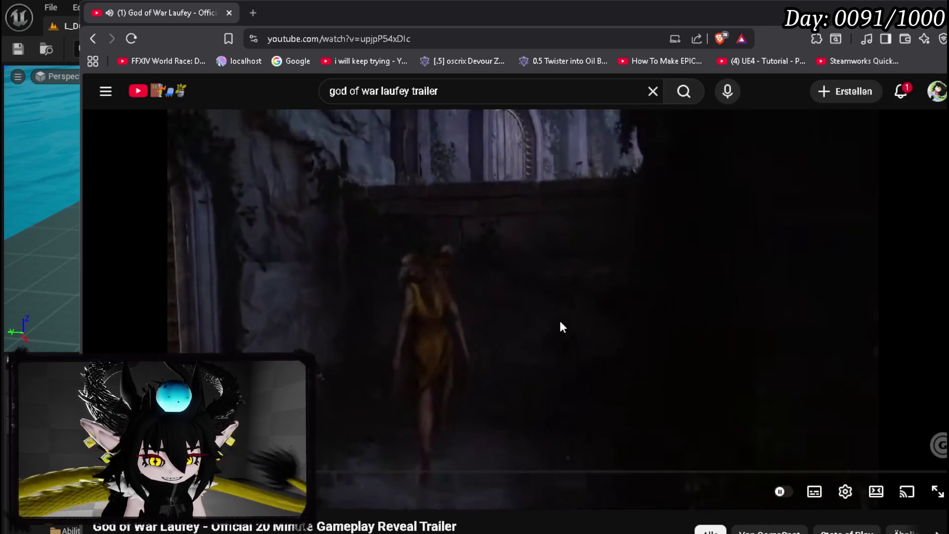
left_click(561, 320)
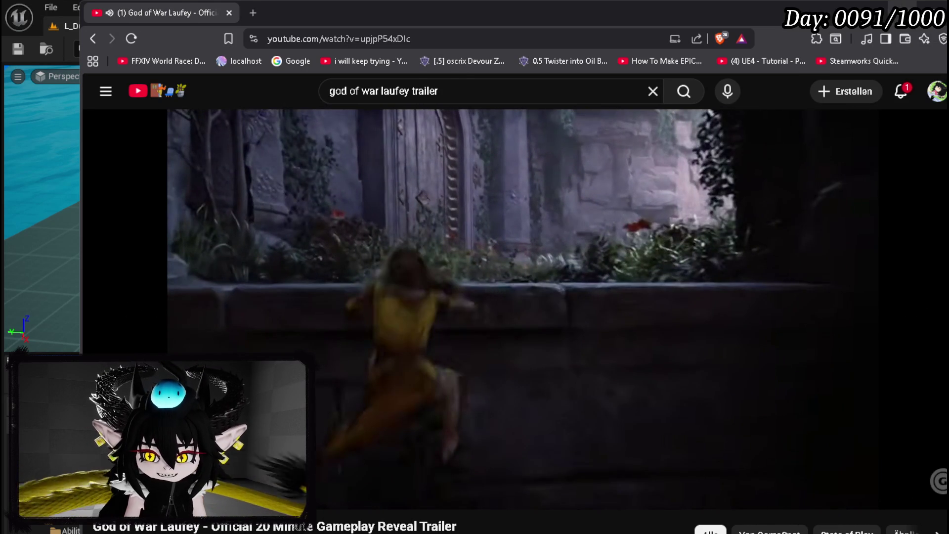
key("alt+Tab")
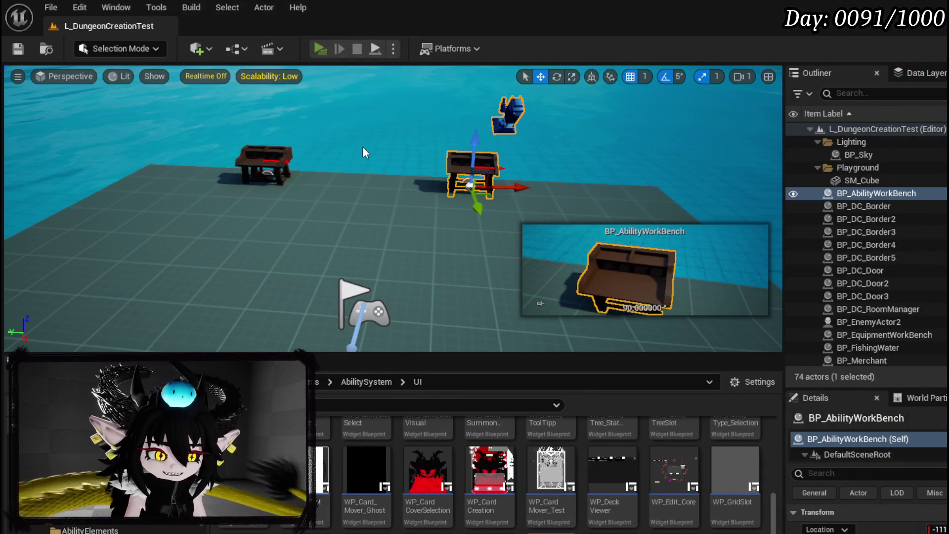
Step: Run a brief Alt+P play-in-editor test, stop it, and switch back to the Laufey trailer
key("alt+p")
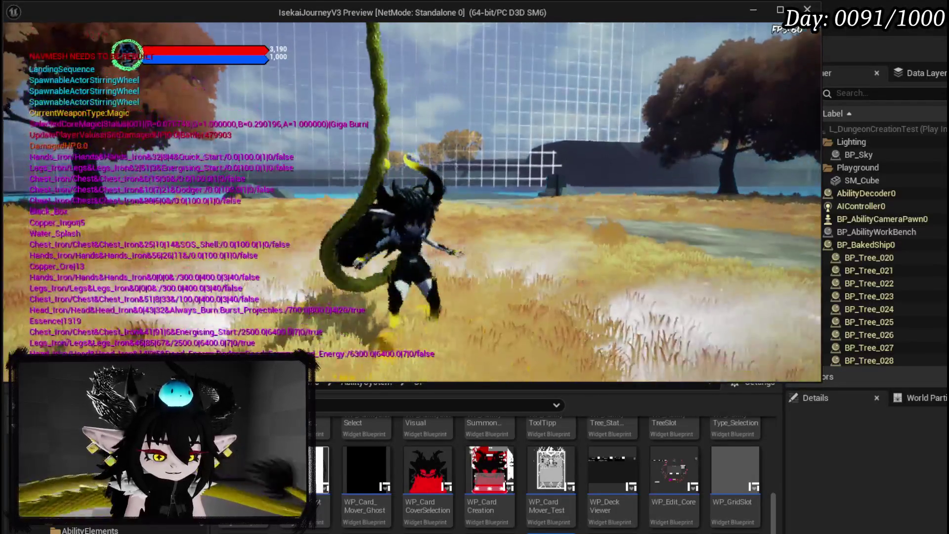
key("Escape")
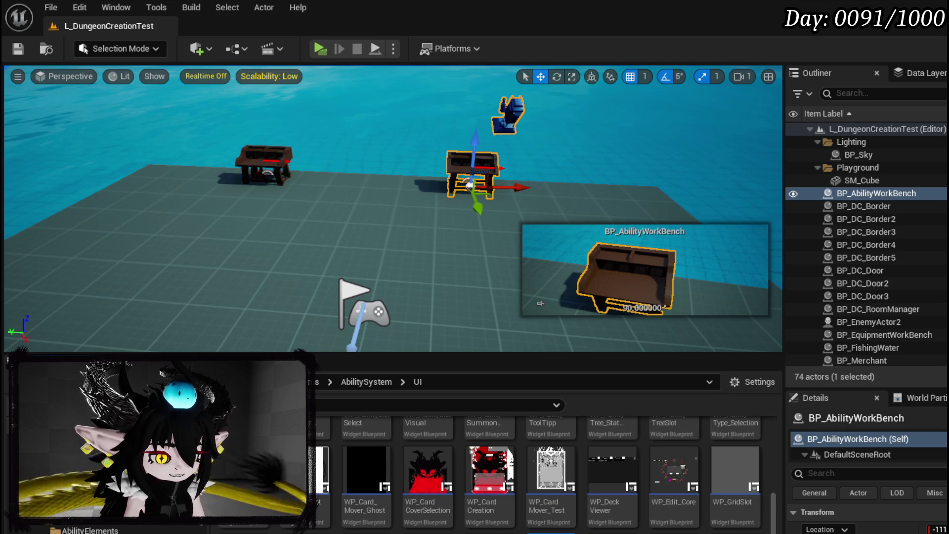
key("alt+Tab")
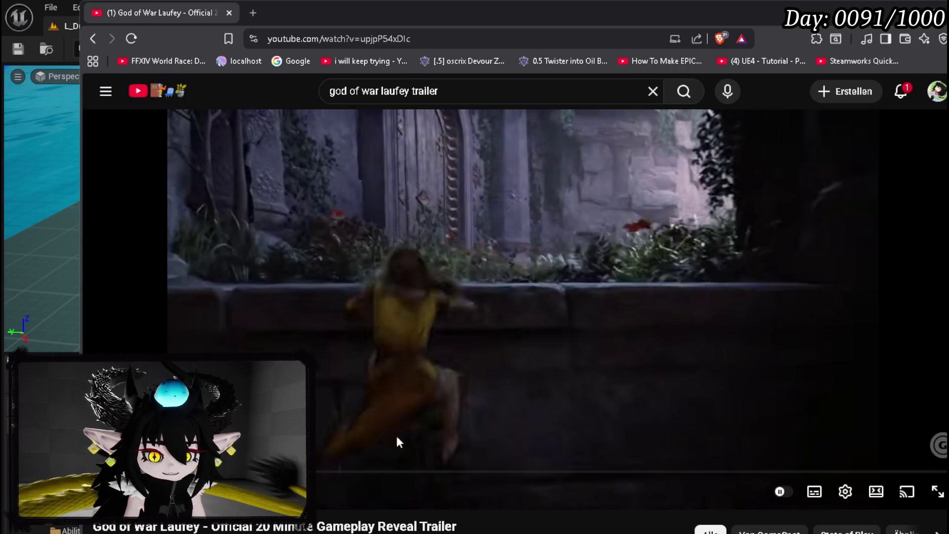
Step: Rewind the trailer five seconds twice, replaying and pausing each short stretch
key("Left")
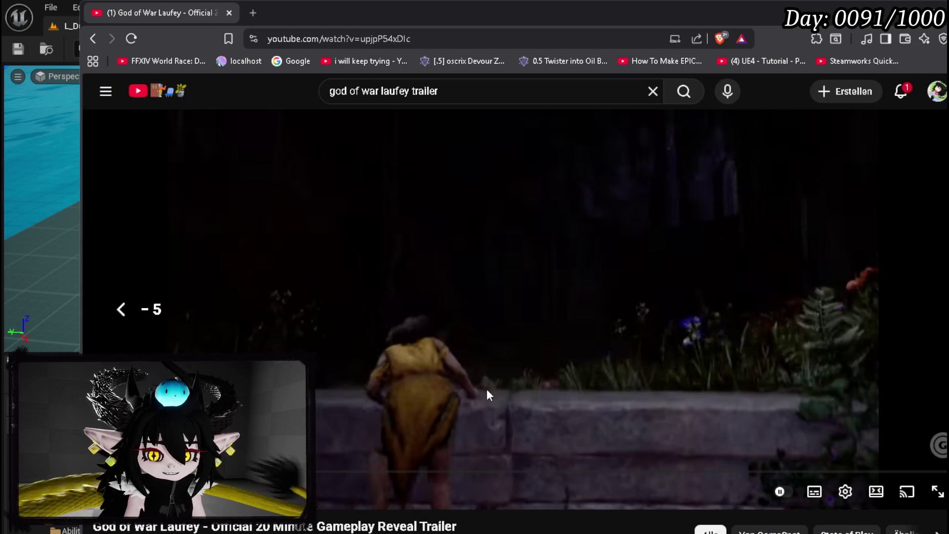
key("space")
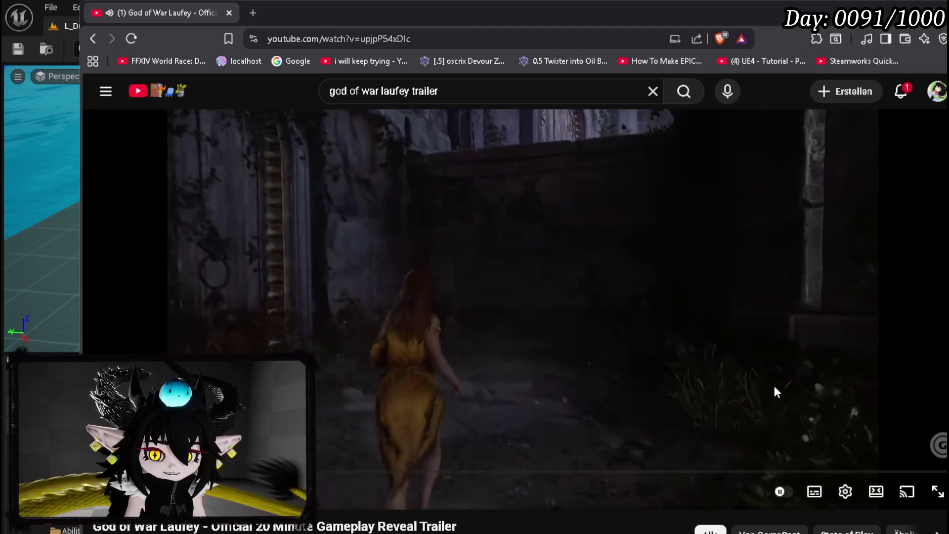
key("space")
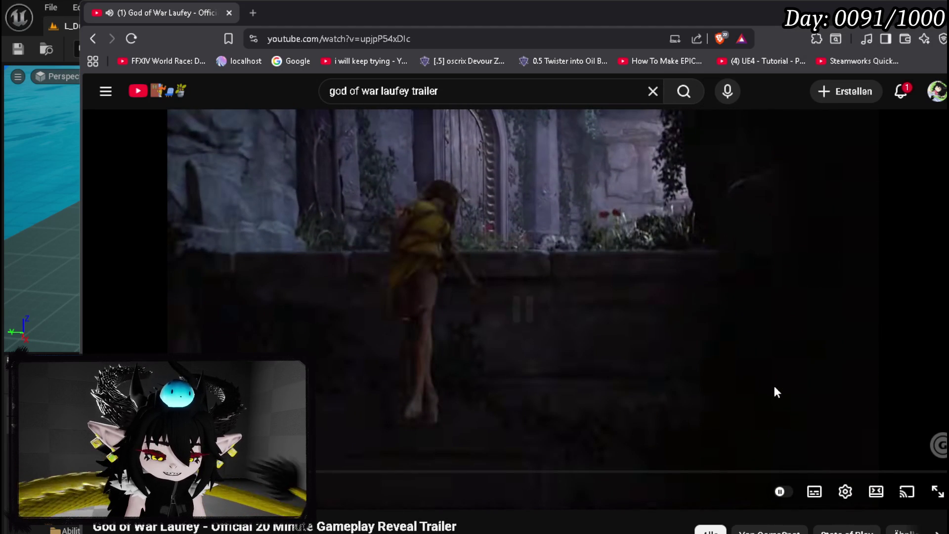
key("Left")
key("space")
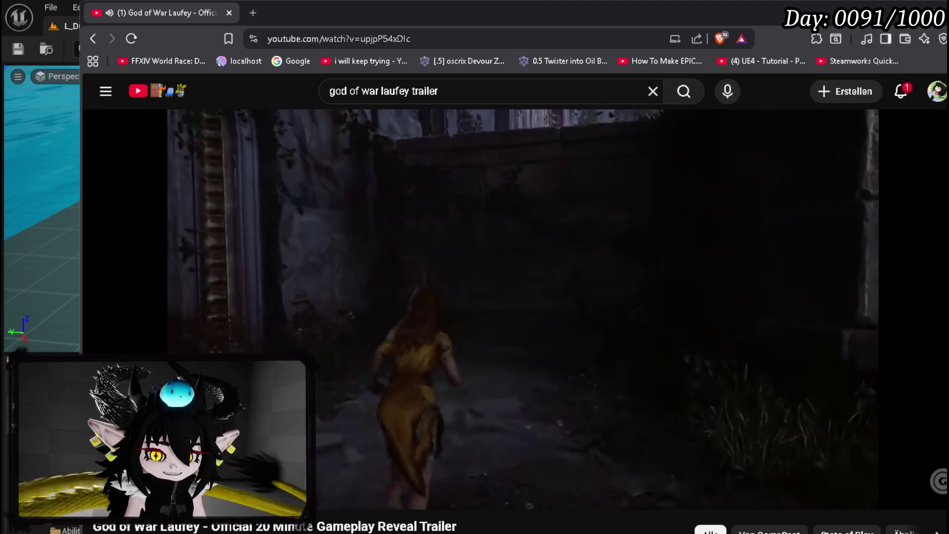
left_click(512, 267)
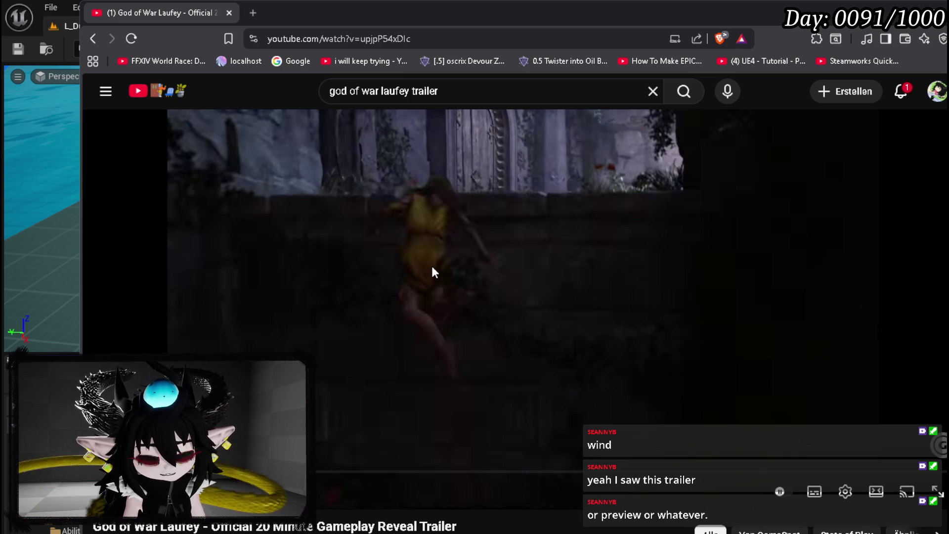
Step: Replay two more five-second stretches of the trailer, pause, and switch back to Unreal Editor
key("Left")
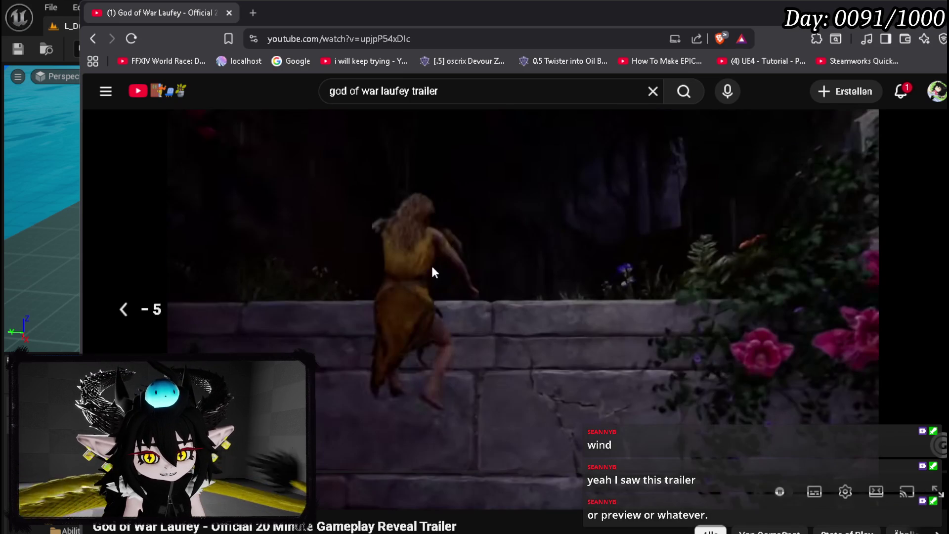
key("space")
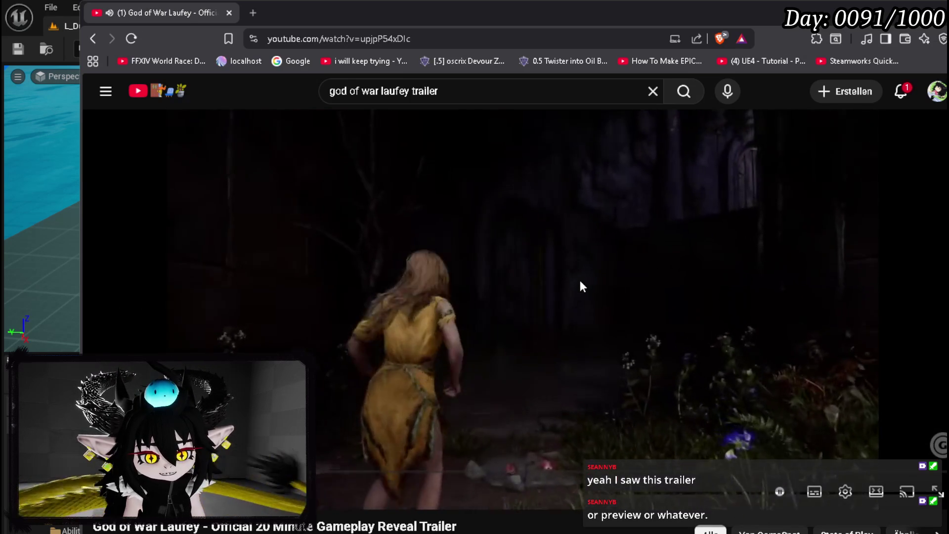
left_click(420, 295)
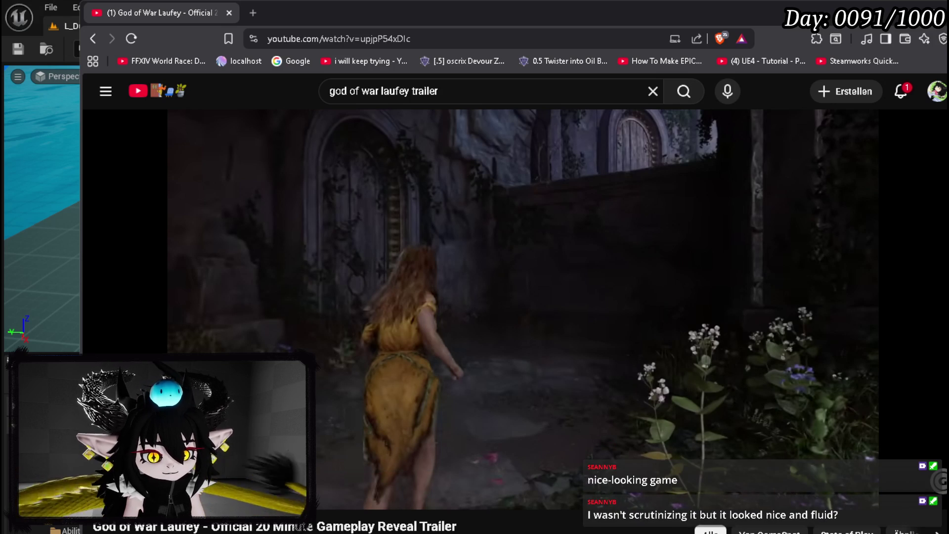
left_click(621, 263)
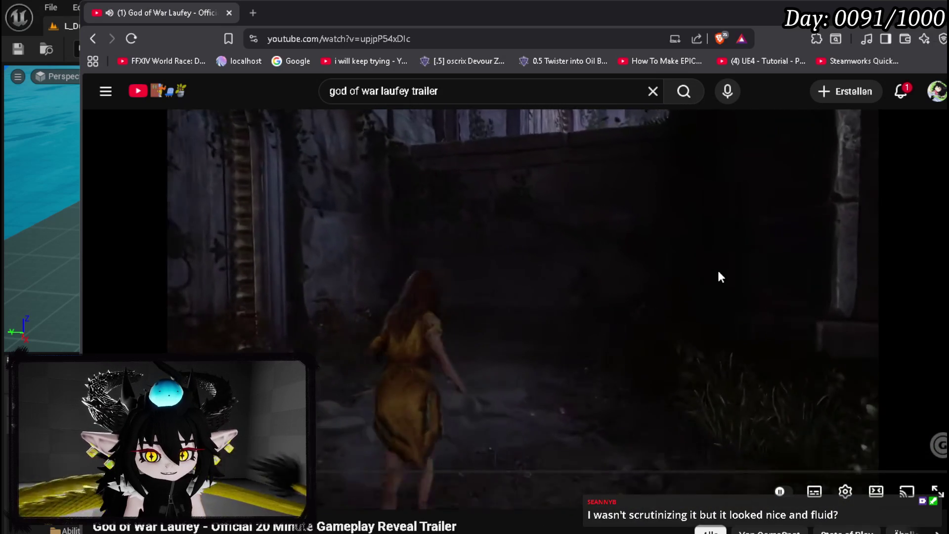
left_click(717, 269)
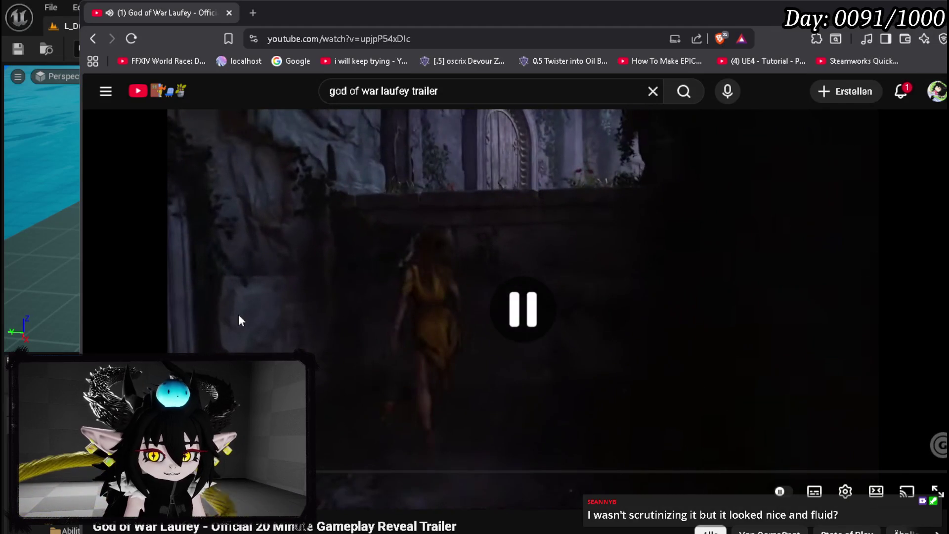
key("Left")
left_click(596, 289)
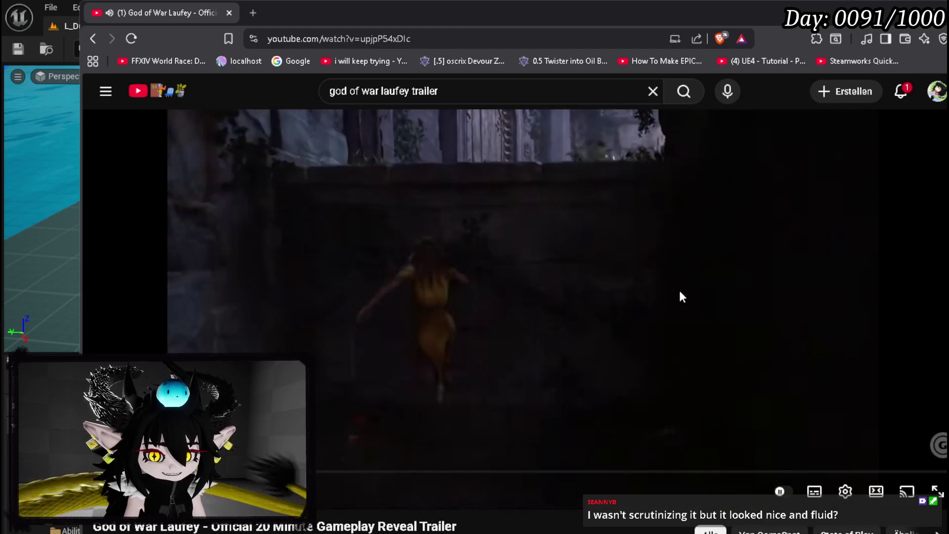
left_click(679, 295)
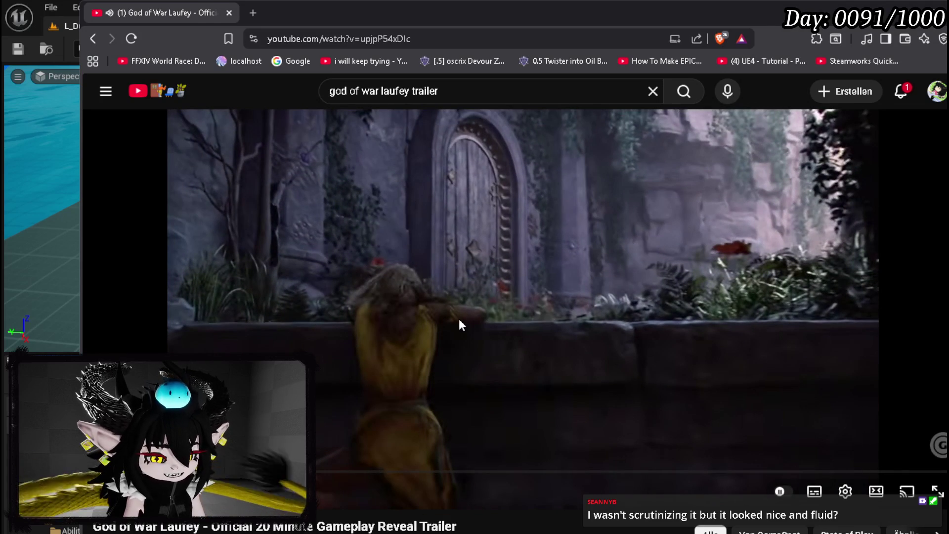
key("alt+Tab")
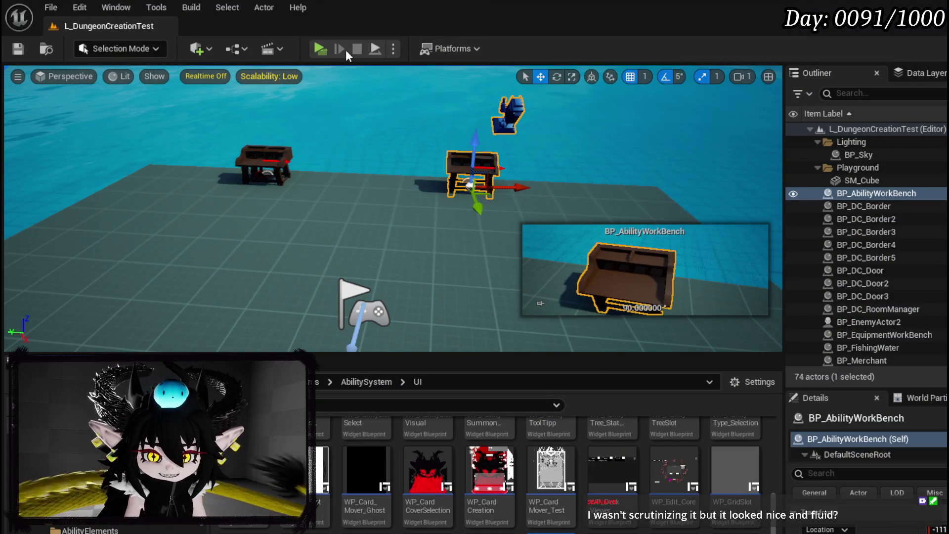
Step: Run another toolbar Play test, end it, and rewind the trailer five seconds
left_click(321, 49)
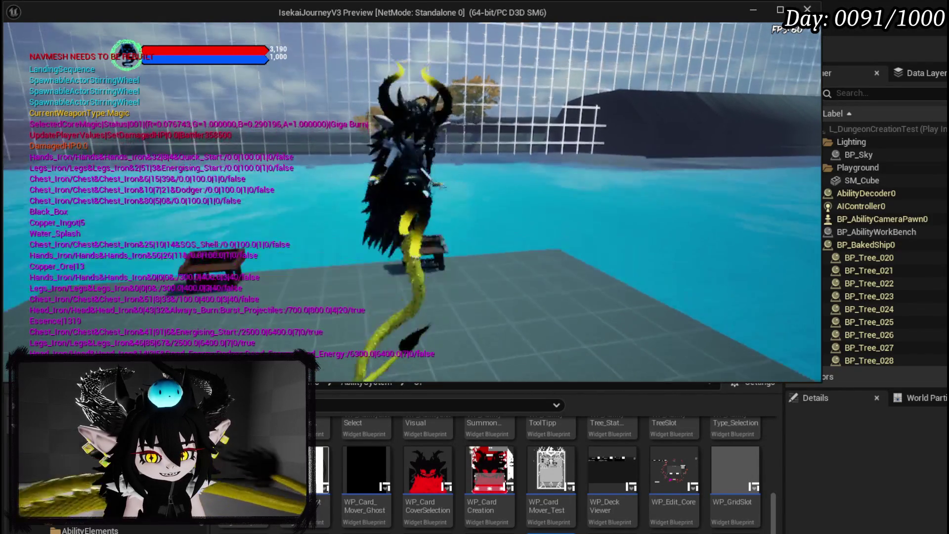
key("Escape")
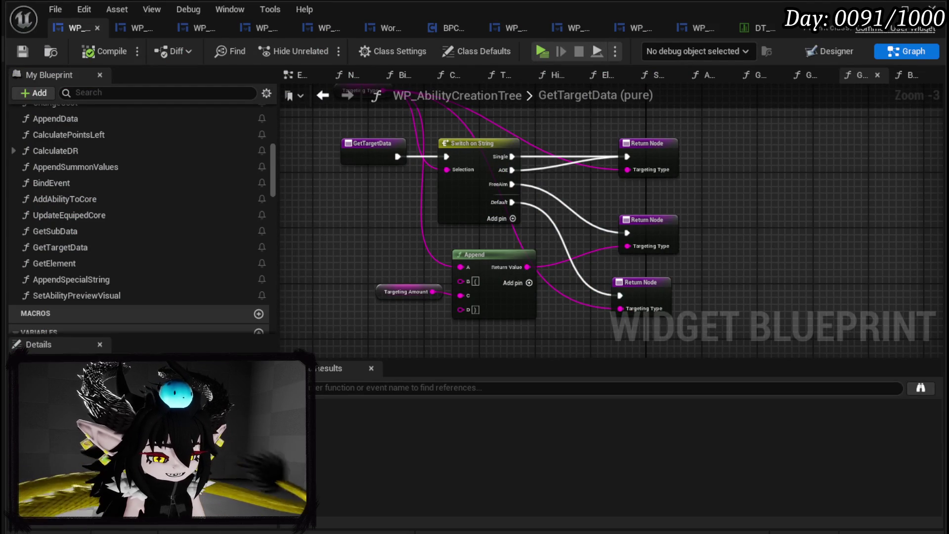
key("Left")
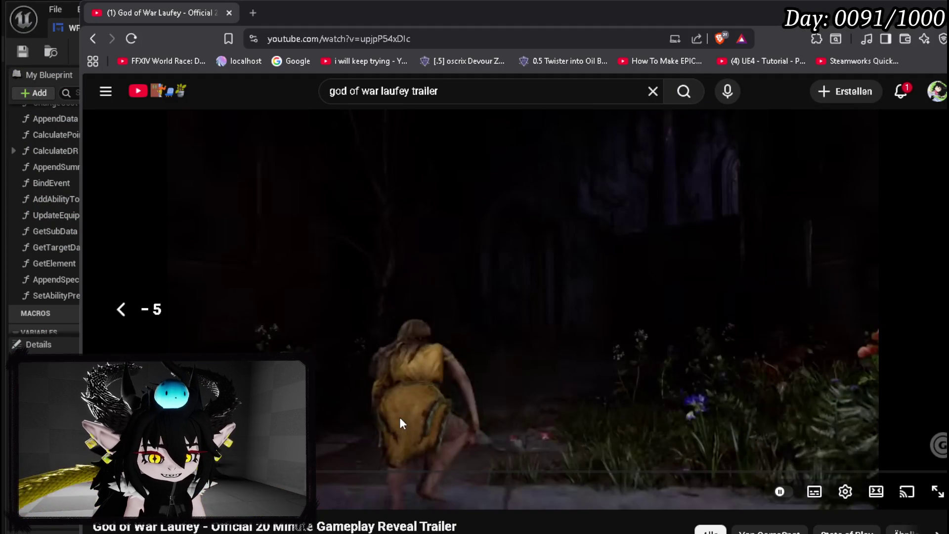
Step: Resume the trailer, jump it ahead three times toward the garden combat, then back five seconds
key("space")
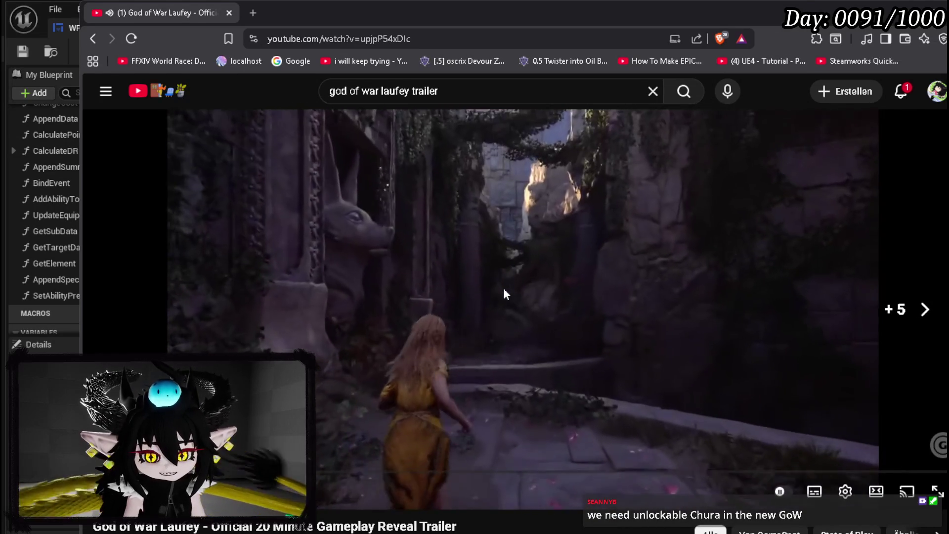
key("Right")
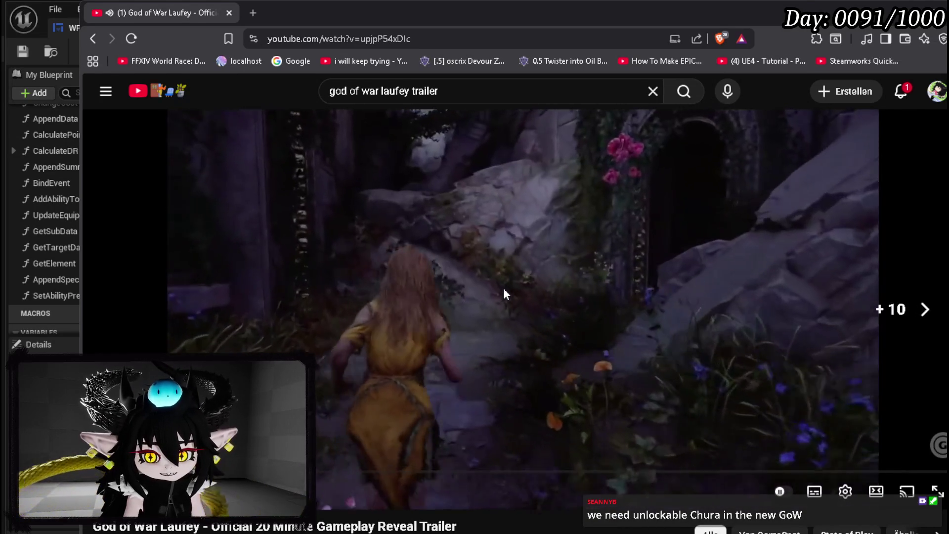
key("Right")
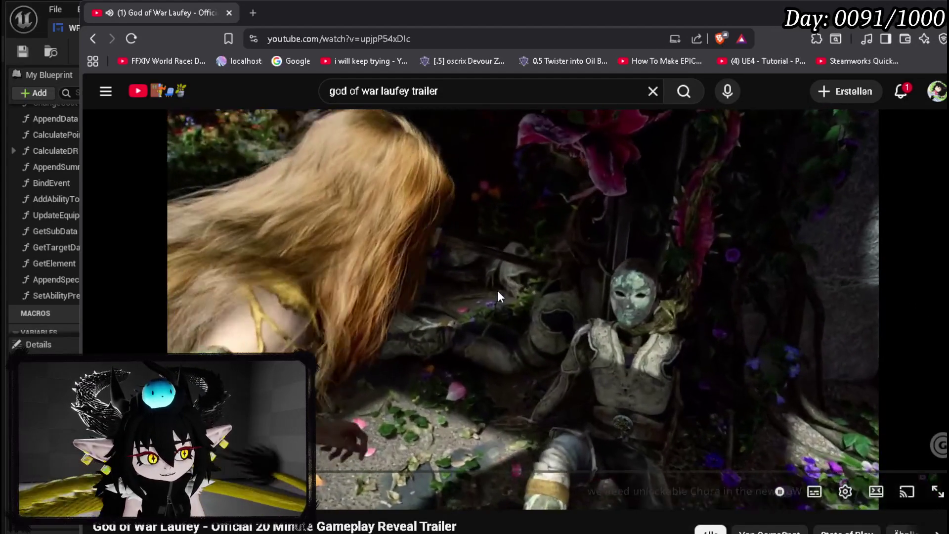
key("Right")
key("Right")
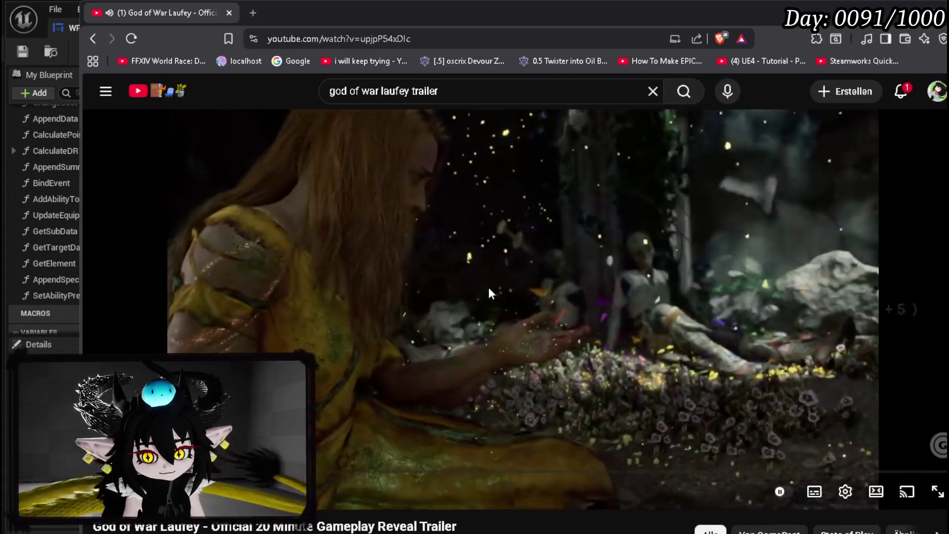
key("Right")
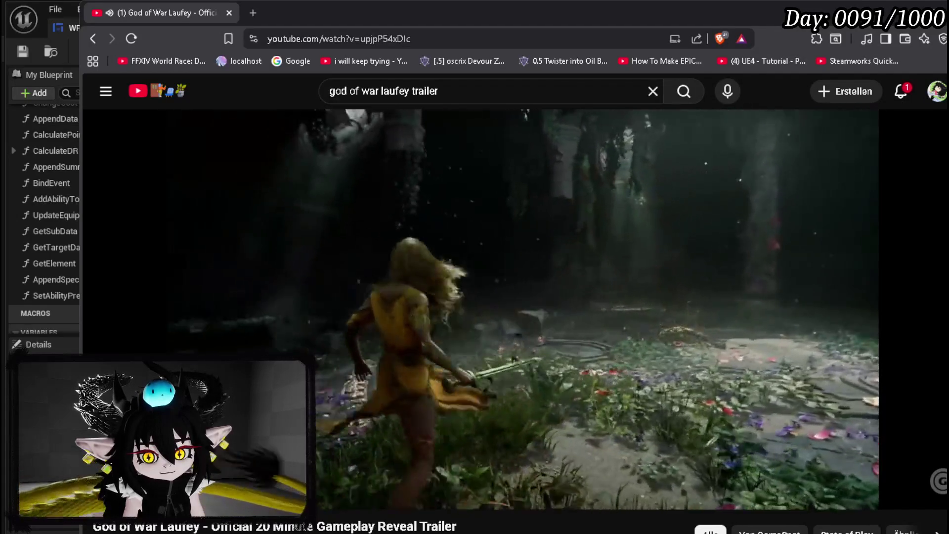
key("Left")
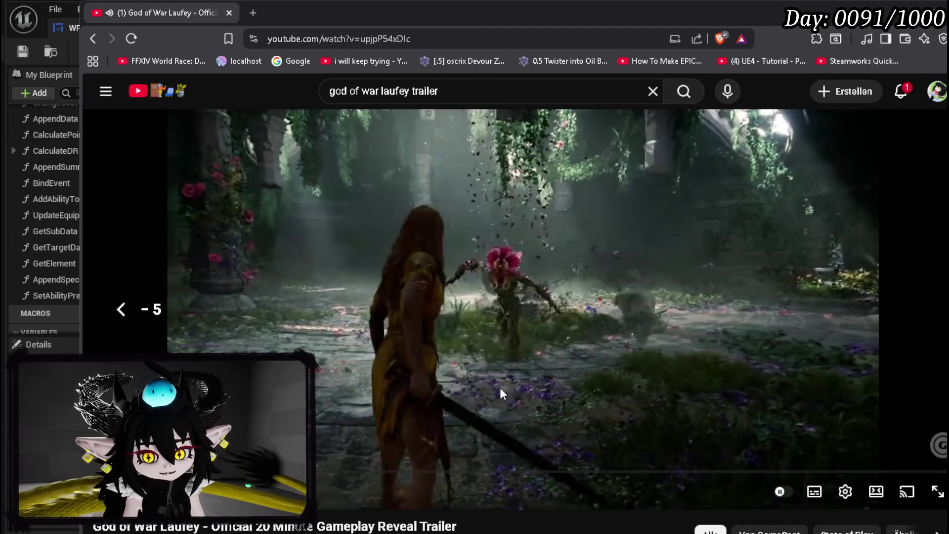
Step: Replay the first combat moments, rewinding five seconds twice and pausing each time
key("space")
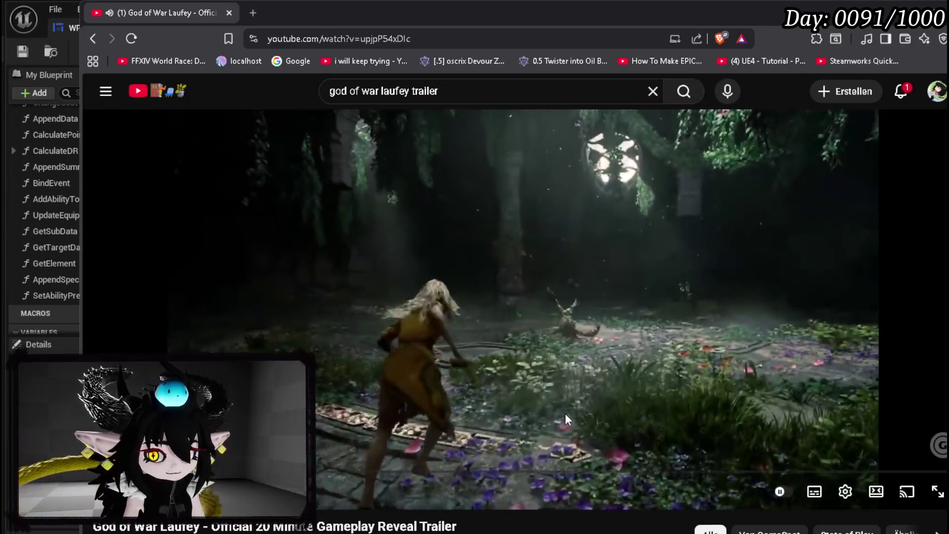
left_click(565, 414)
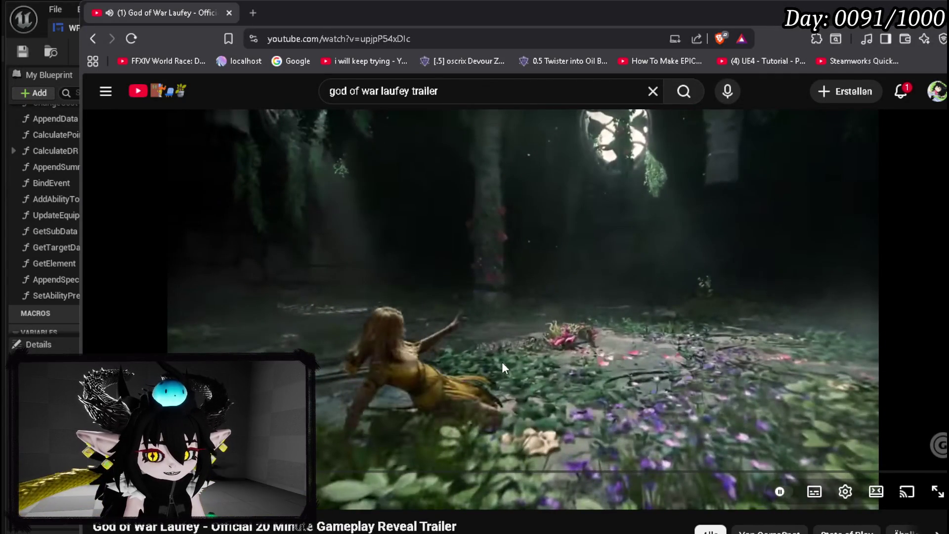
key("Left")
left_click(553, 361)
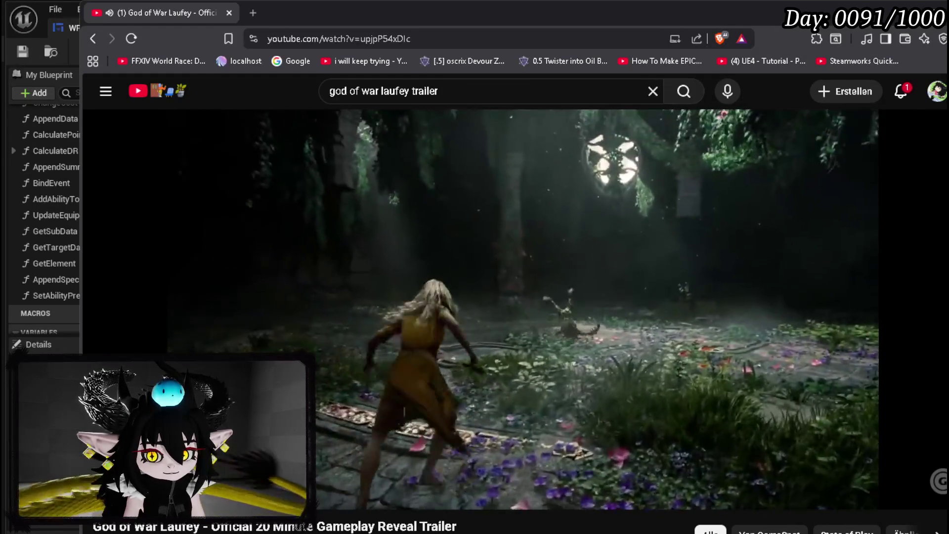
left_click(554, 363)
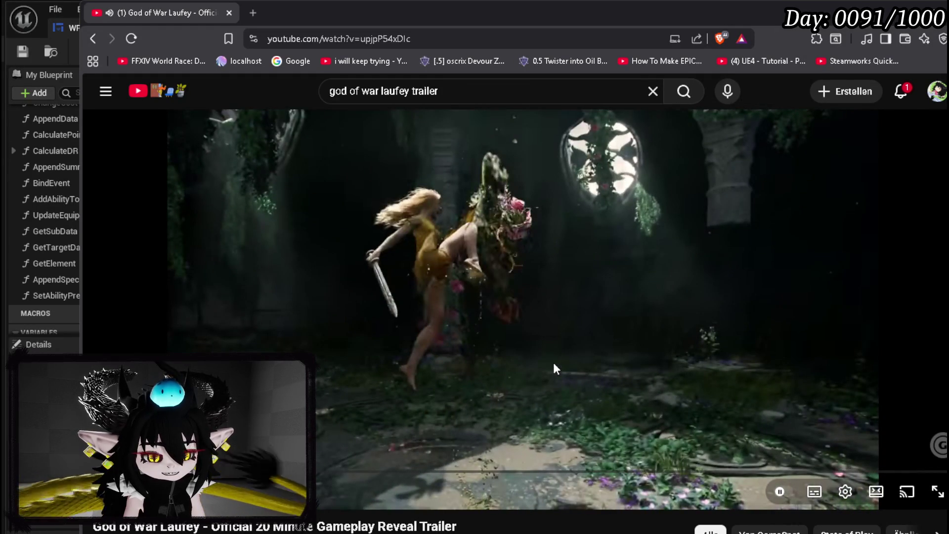
key("Left")
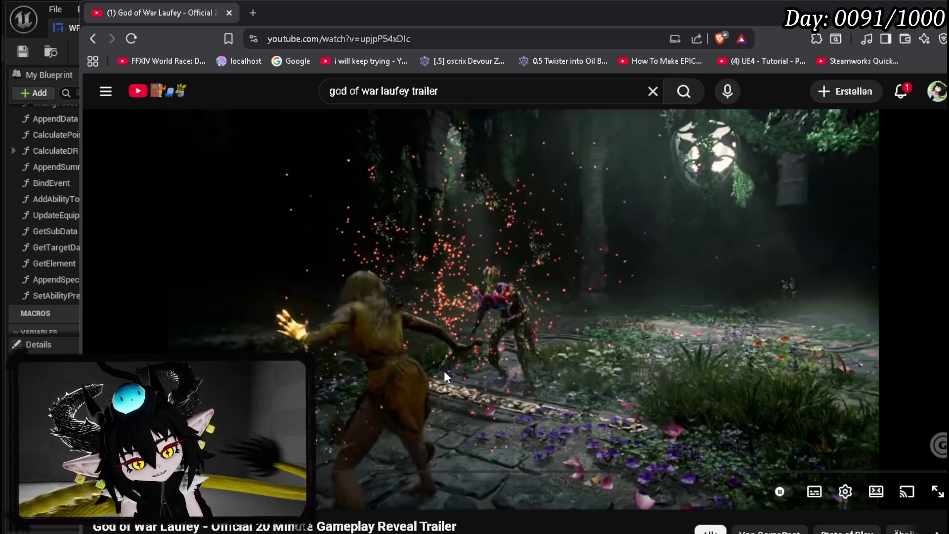
key("space")
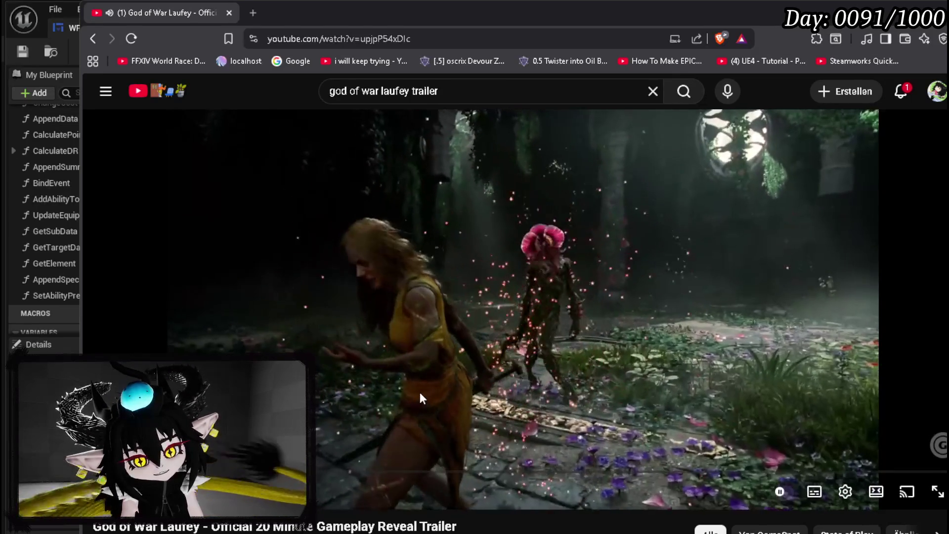
left_click(406, 415)
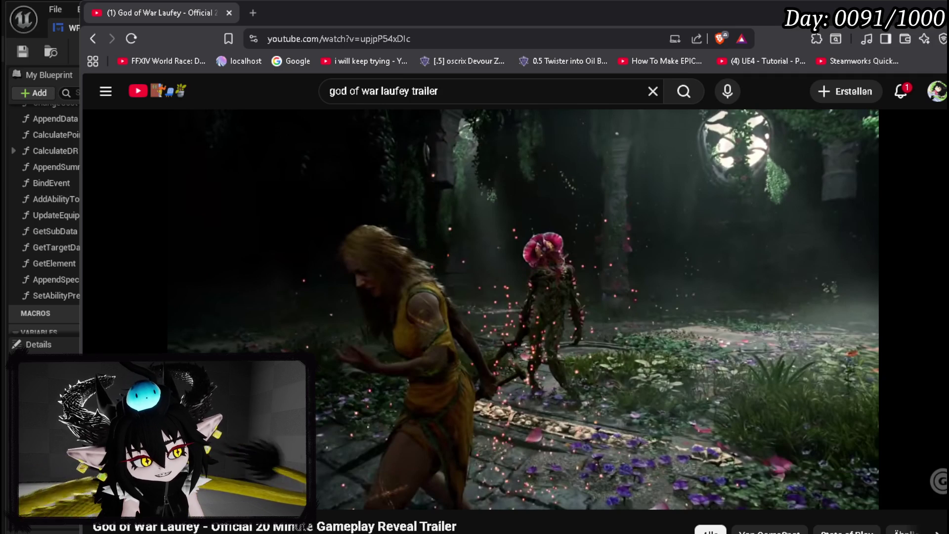
Step: Rewatch the next combat stretch, rewinding five seconds twice and pausing around it
left_click(541, 361)
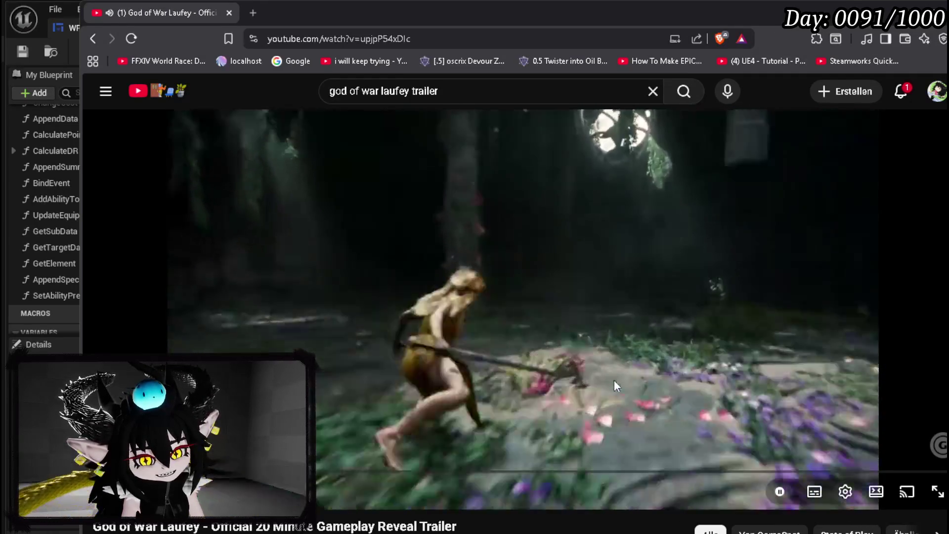
left_click(614, 380)
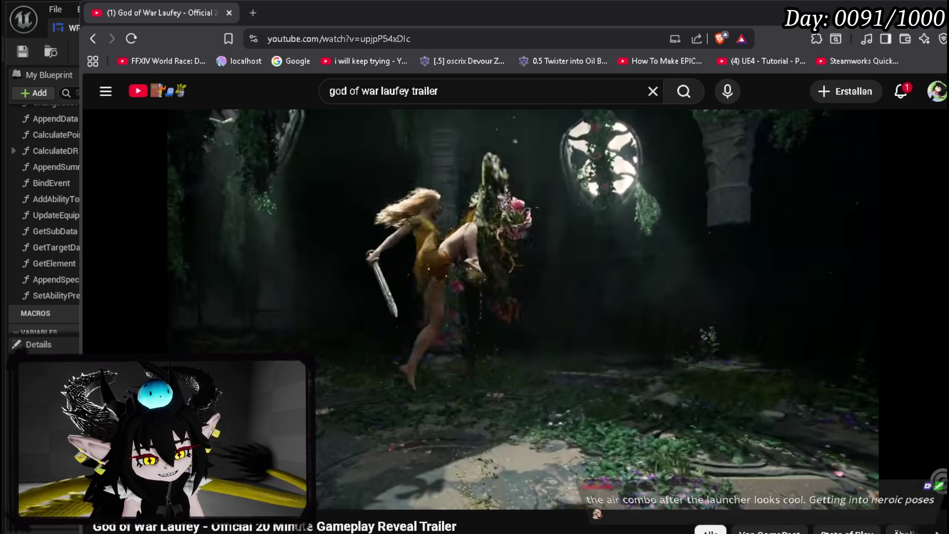
key("Left")
left_click(614, 379)
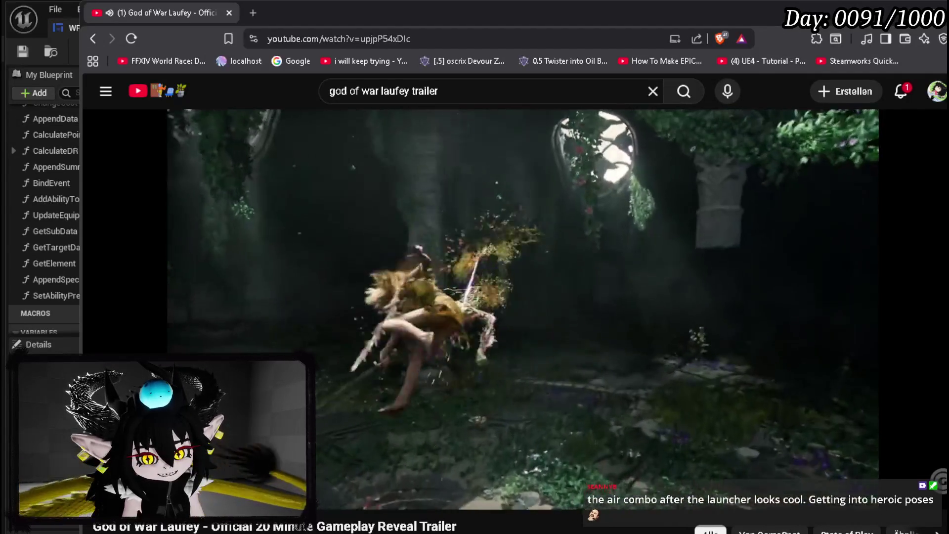
key("Left")
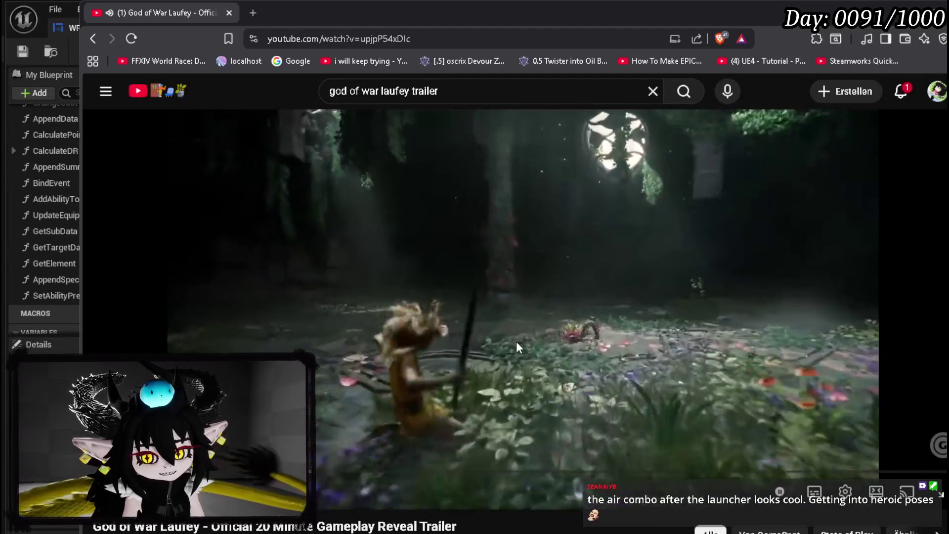
left_click(516, 342)
left_click(564, 223)
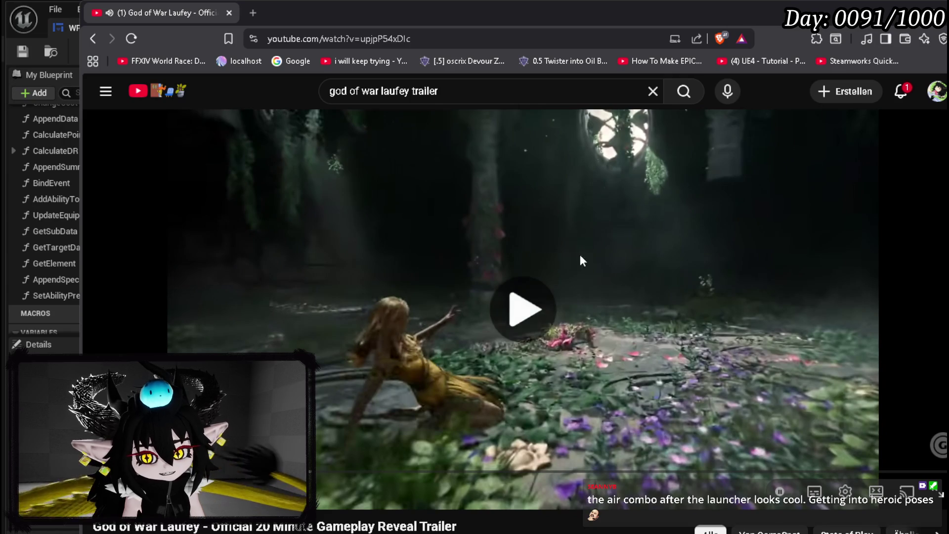
left_click(627, 306)
Step: Replay the spear strike on the flower-headed creature with repeated five-second rewinds and pauses
key("Left")
left_click(626, 313)
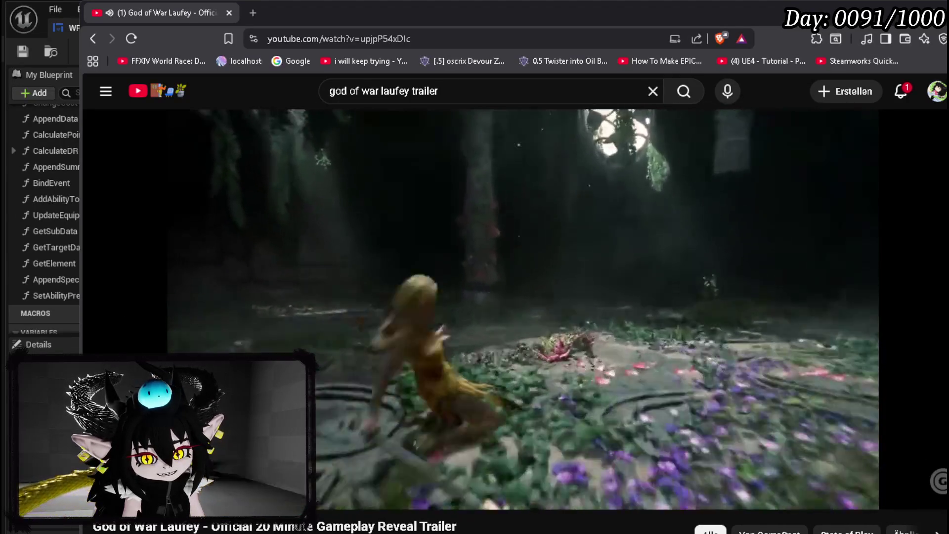
left_click(625, 304)
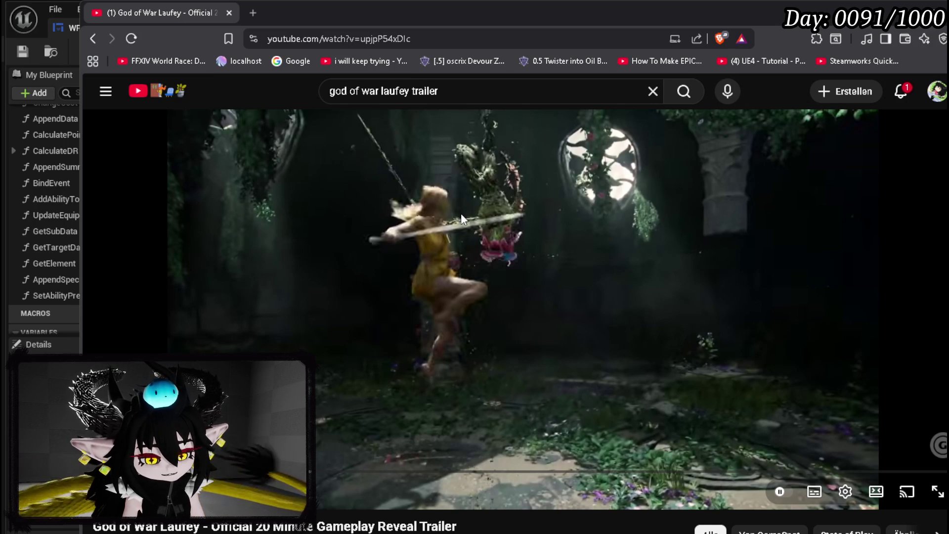
key("Left")
key("space")
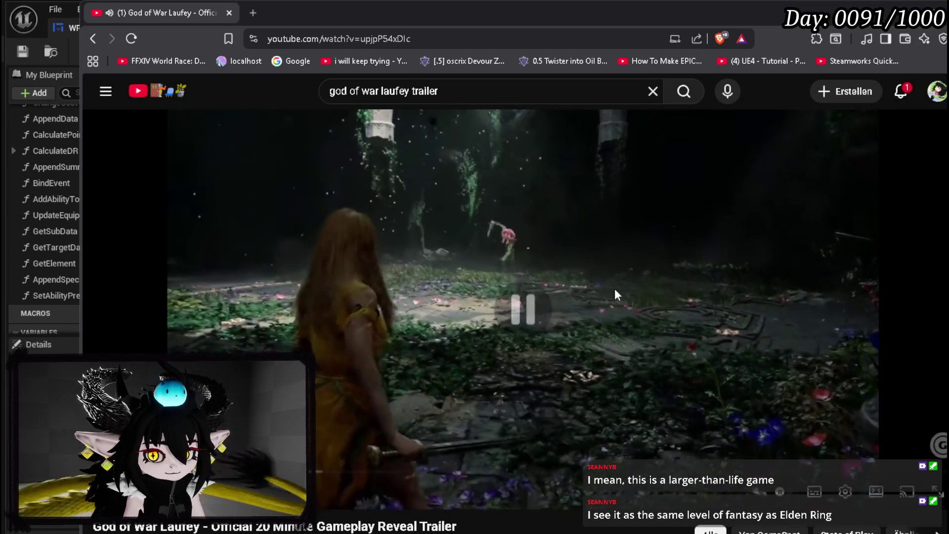
left_click(548, 277)
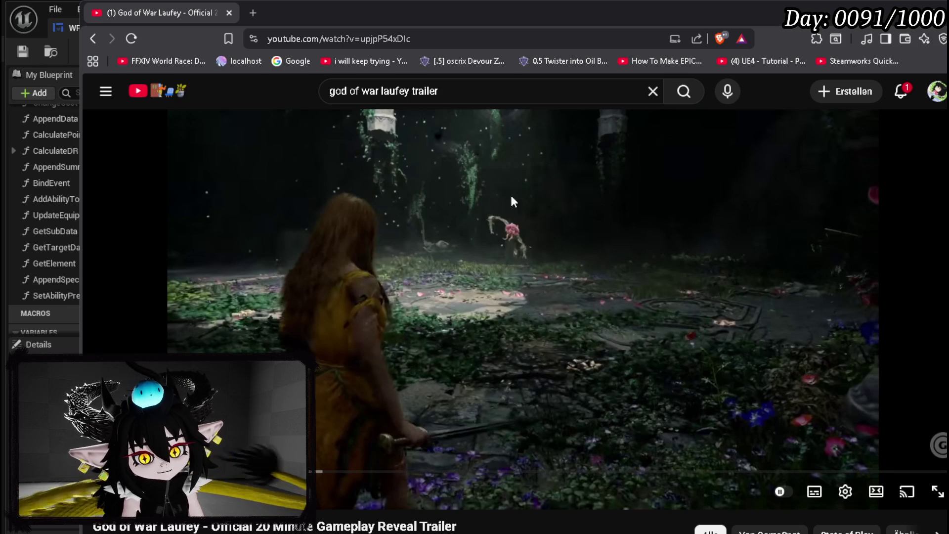
left_click(487, 215)
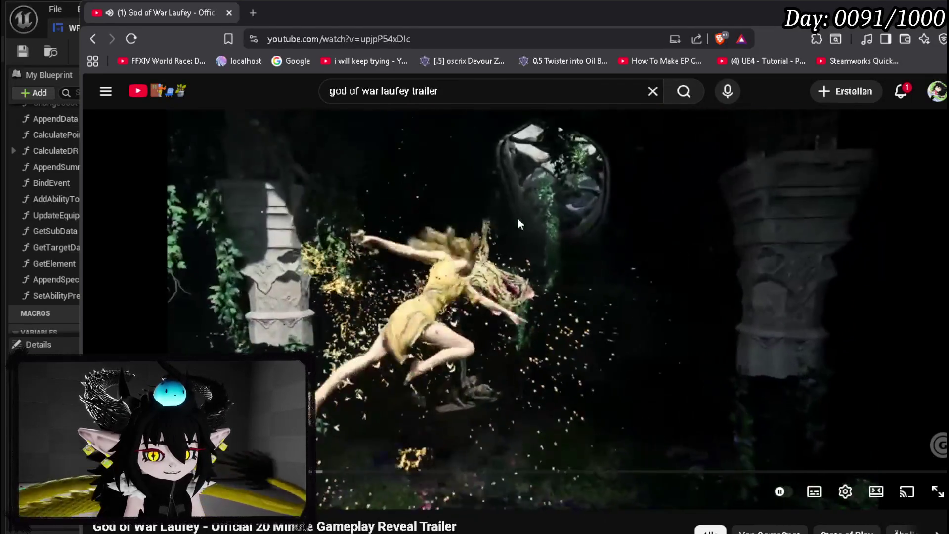
key("Left")
left_click(512, 257)
left_click(519, 263)
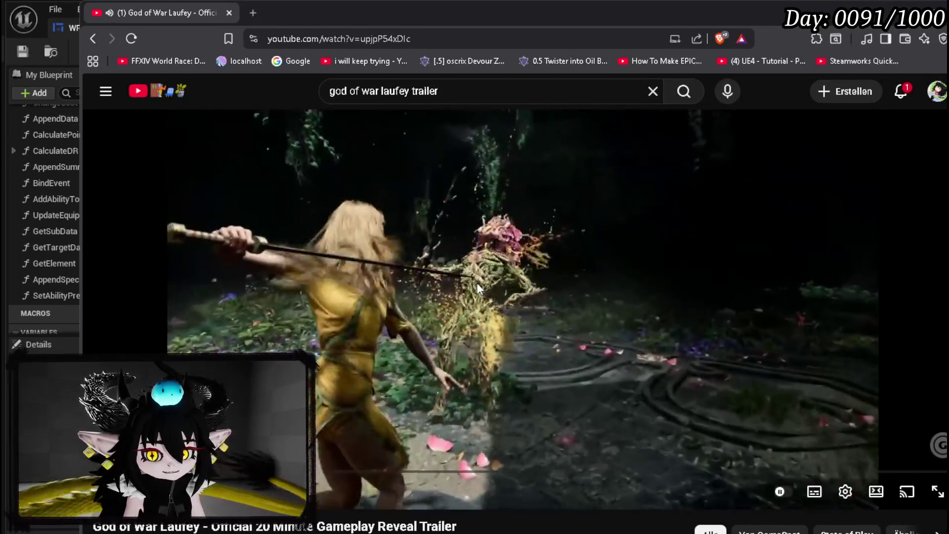
left_click(477, 284)
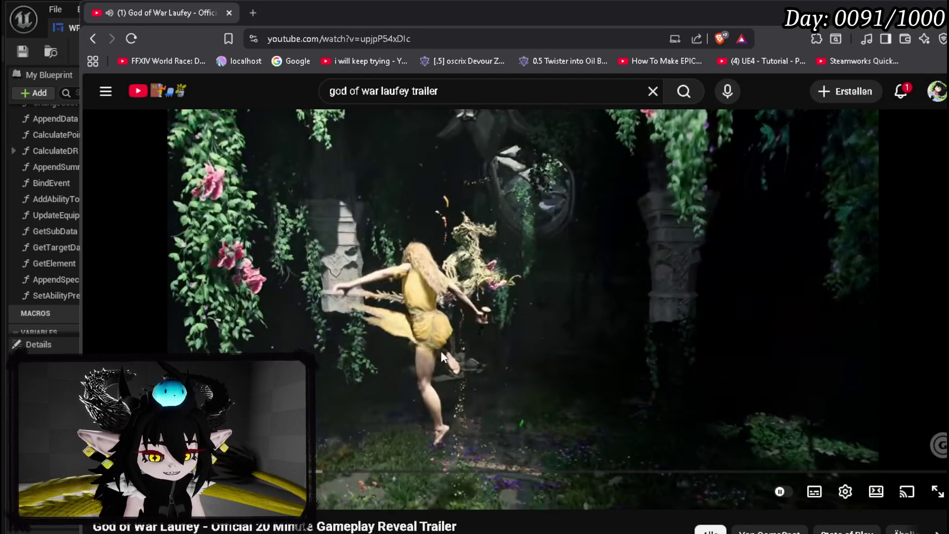
key("Left")
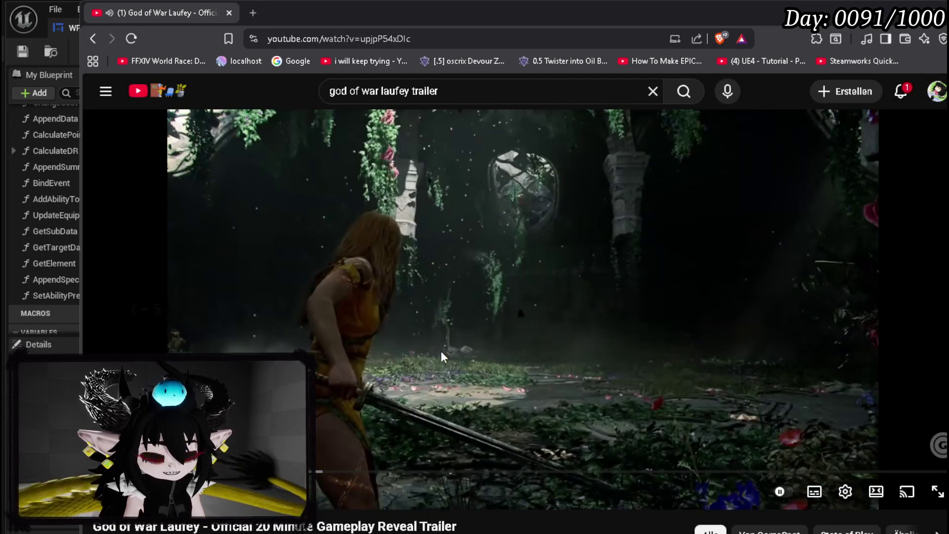
left_click(441, 351)
key("Left")
key("Left")
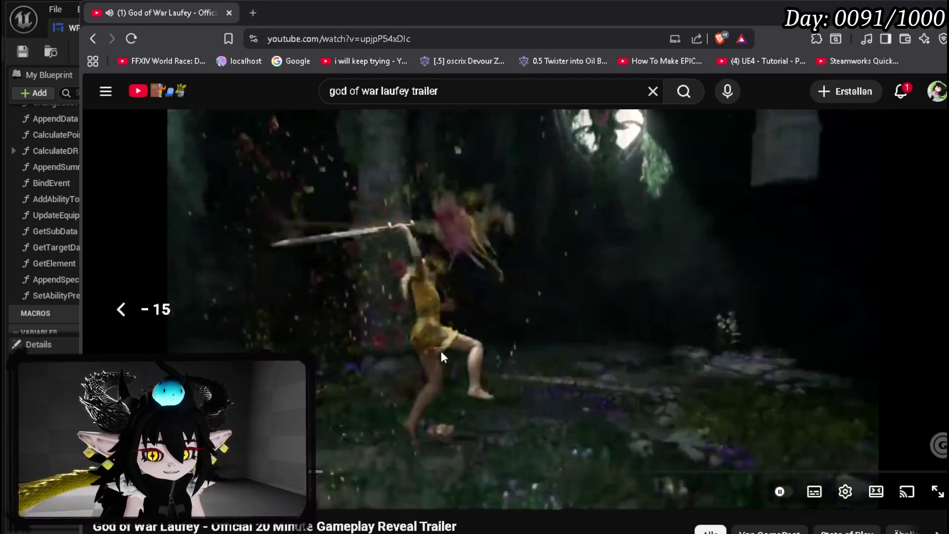
left_click(441, 351)
key("Left")
left_click(440, 349)
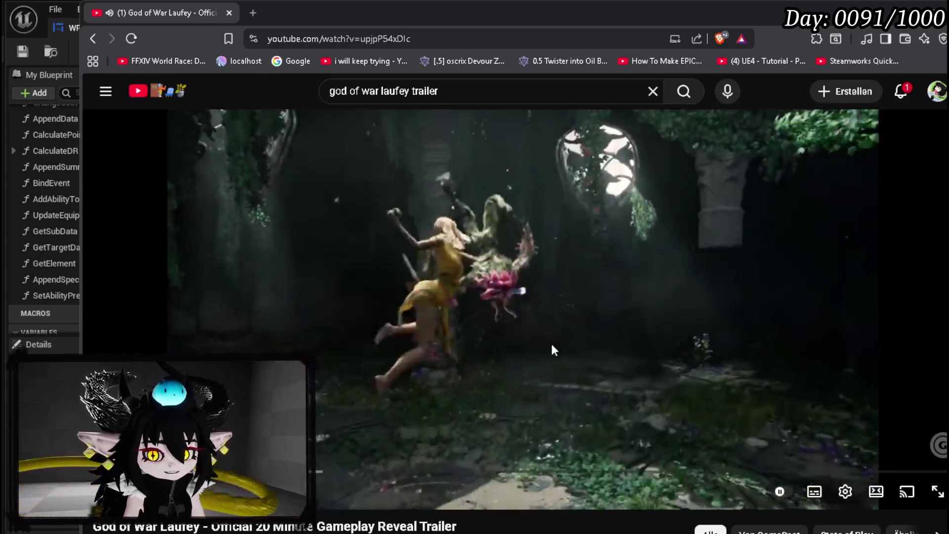
left_click(551, 345)
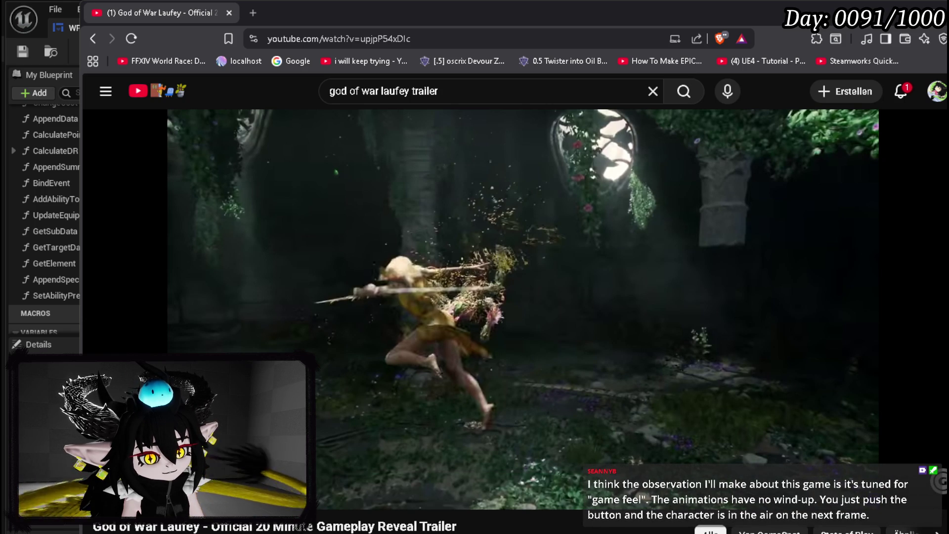
key("Left")
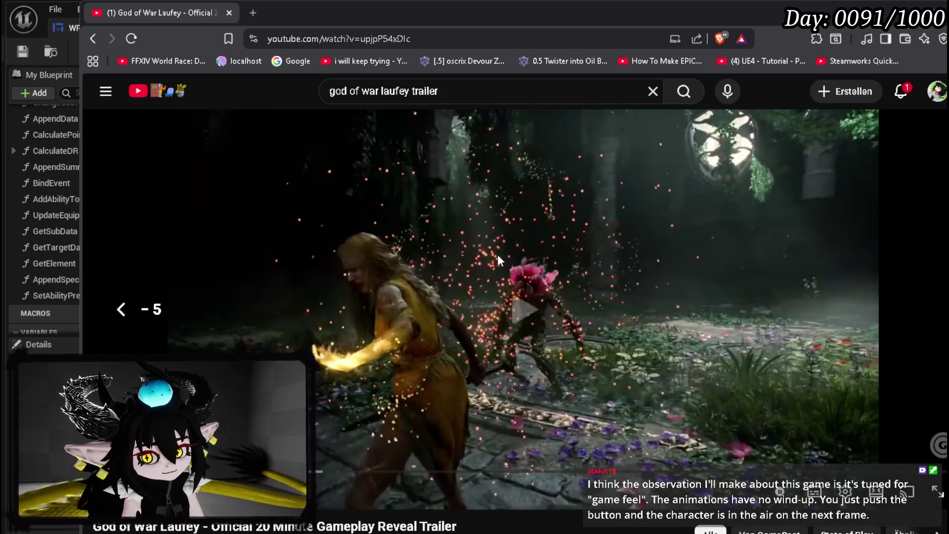
left_click(498, 254)
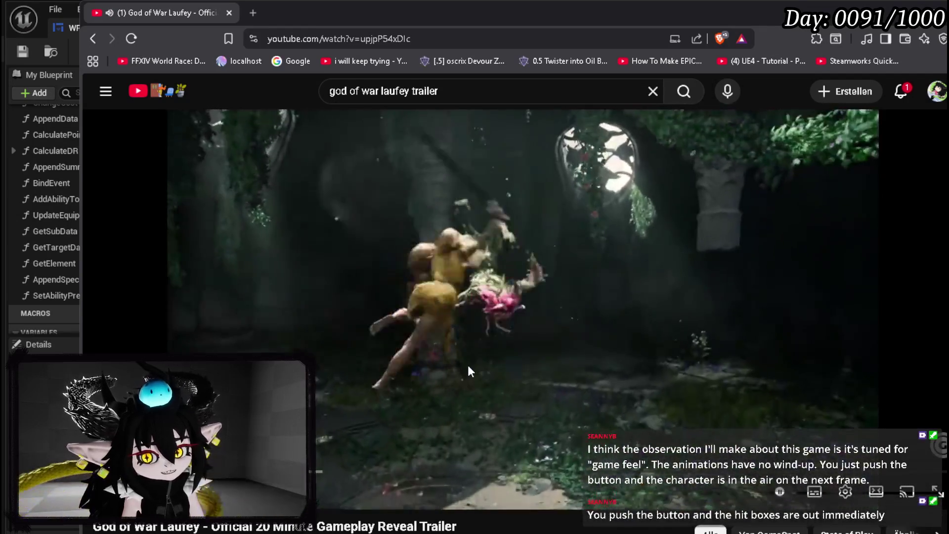
left_click(467, 365)
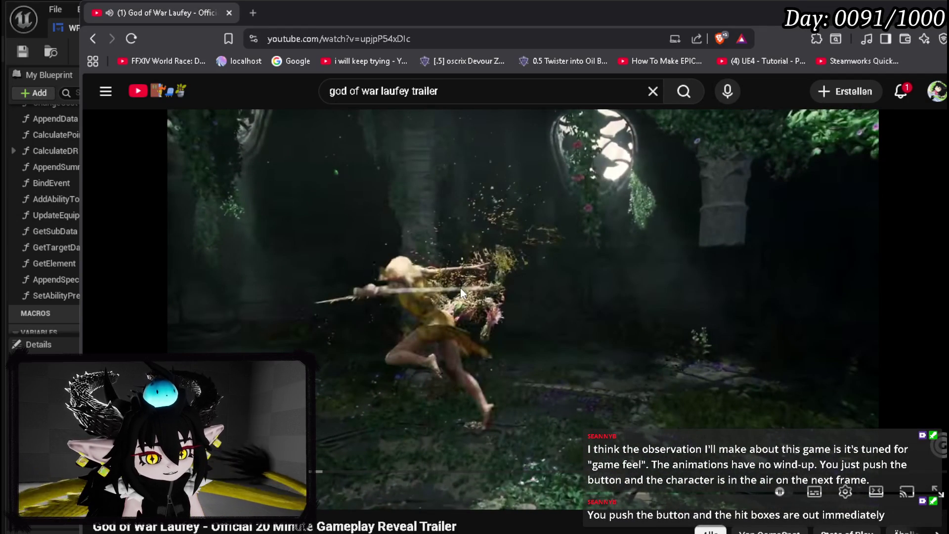
key("Right")
key("space")
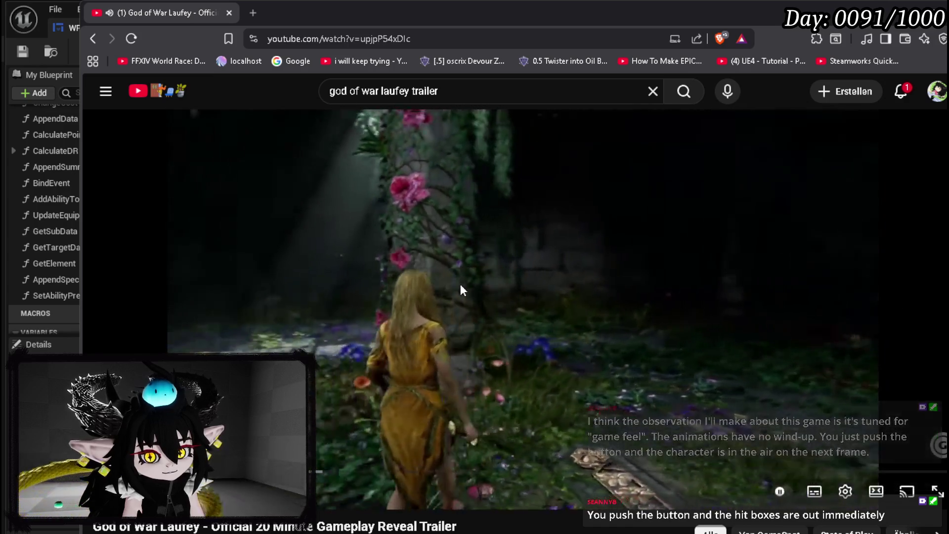
key("Left")
key("space")
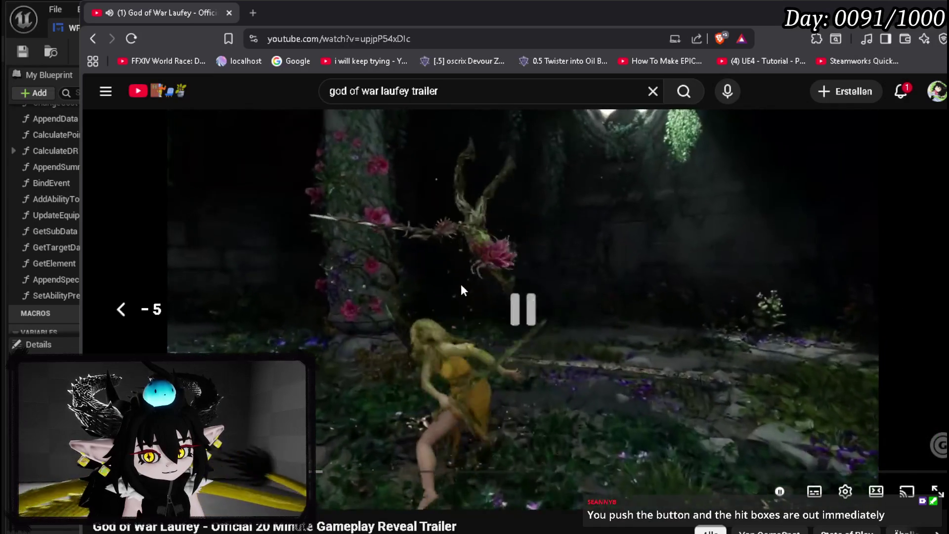
key("space")
key("Left")
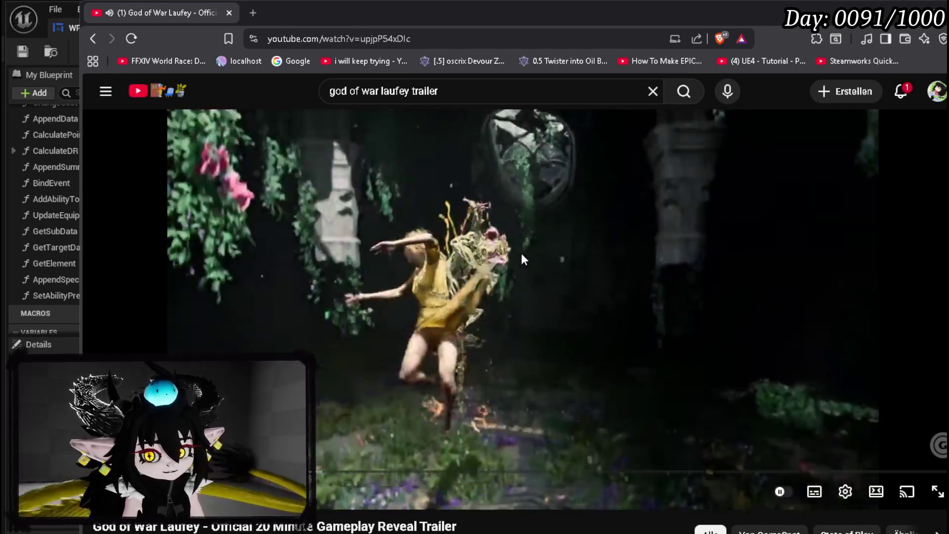
Step: Pause the trailer, play briefly, and hold on the warrior crouching amid glowing pollen
left_click(464, 313)
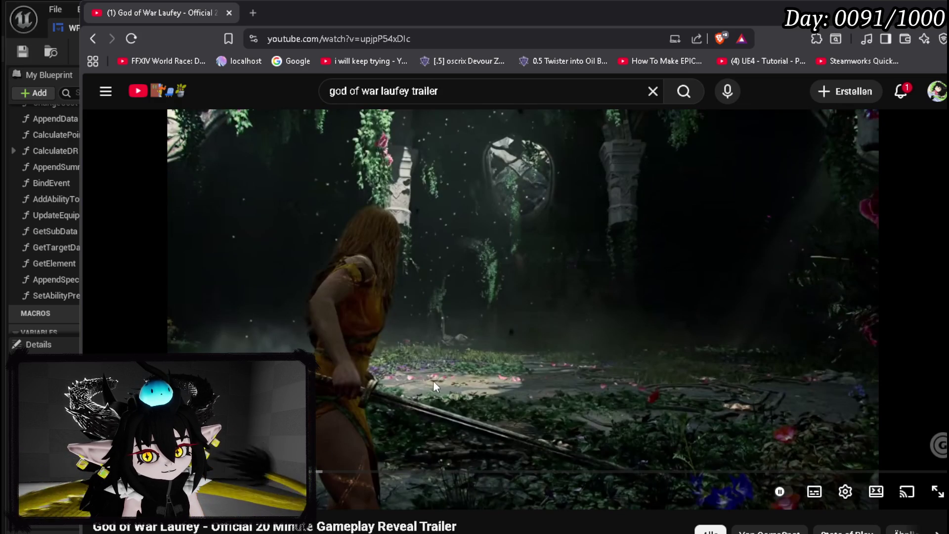
left_click(433, 380)
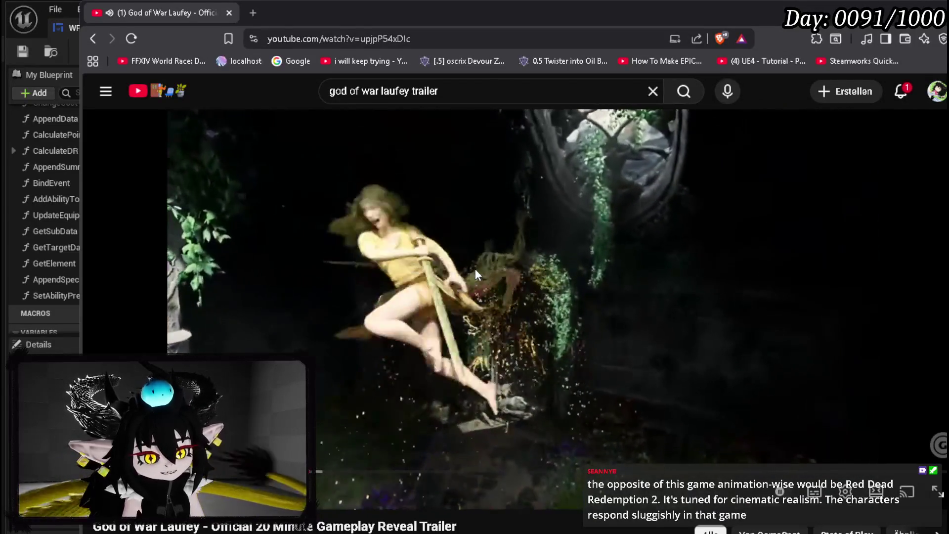
left_click(468, 242)
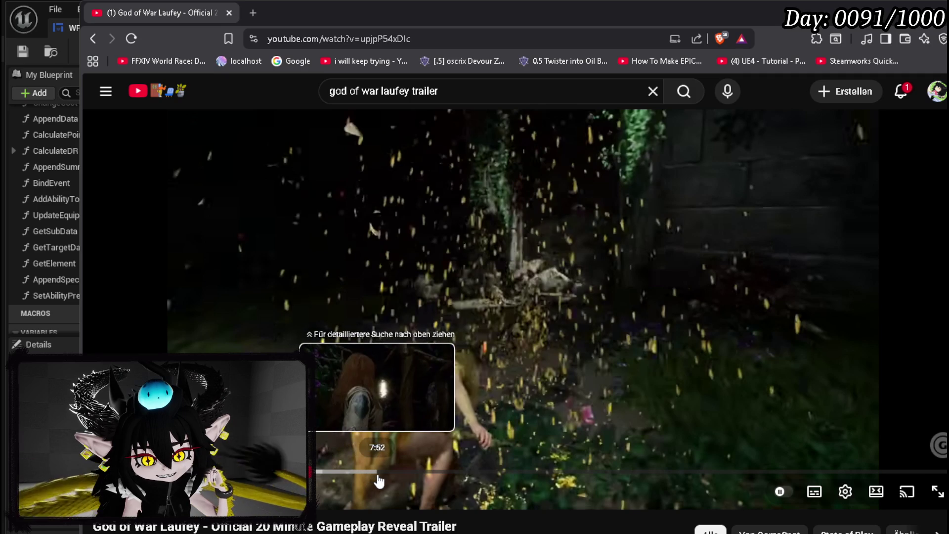
Step: Jump the trailer along the progress bar from about 8:46 past 10:33, then drag ahead to about 11:33
left_click(411, 476)
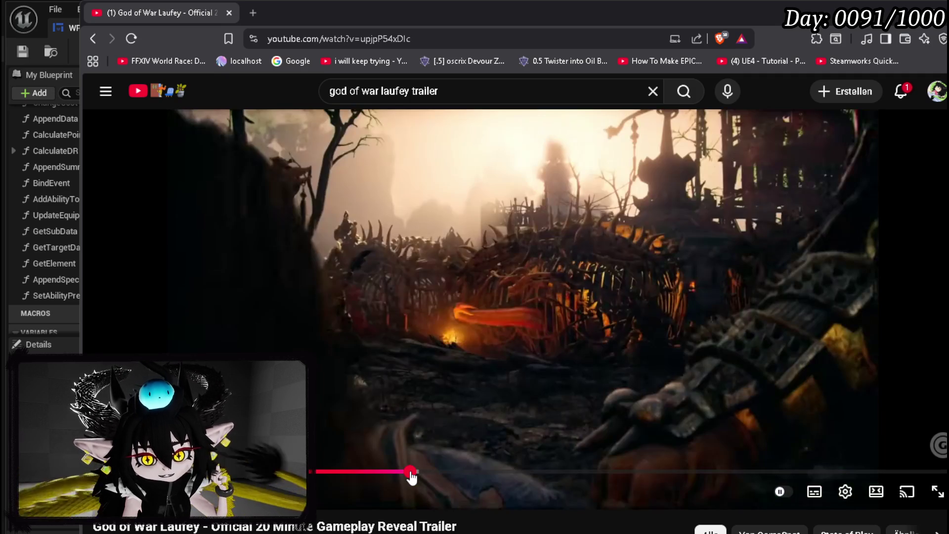
left_click(415, 474)
left_click(424, 476)
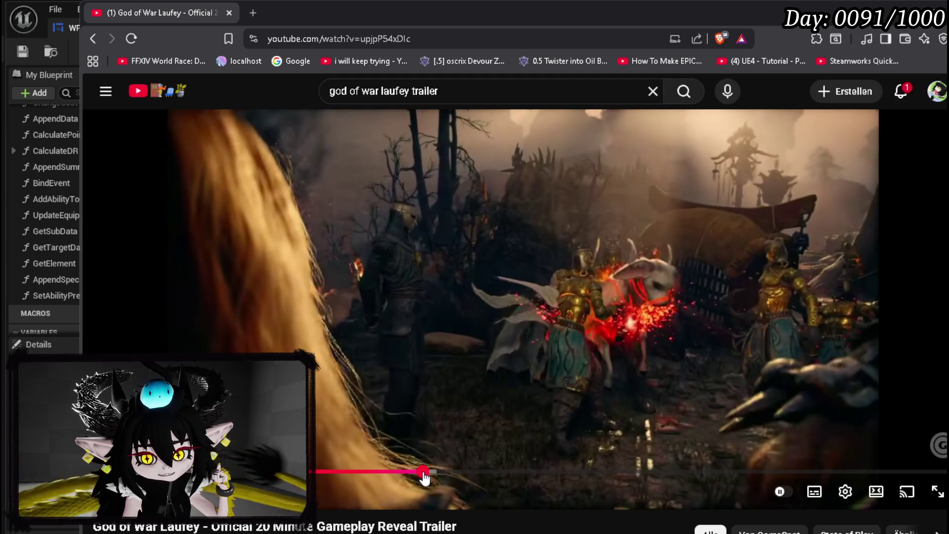
left_click(435, 475)
left_click(439, 476)
left_click(447, 476)
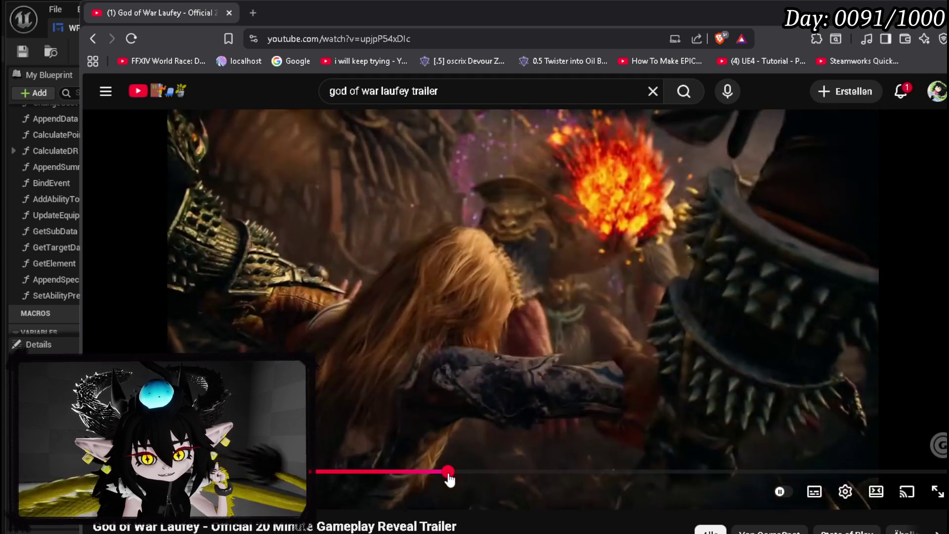
left_click(453, 477)
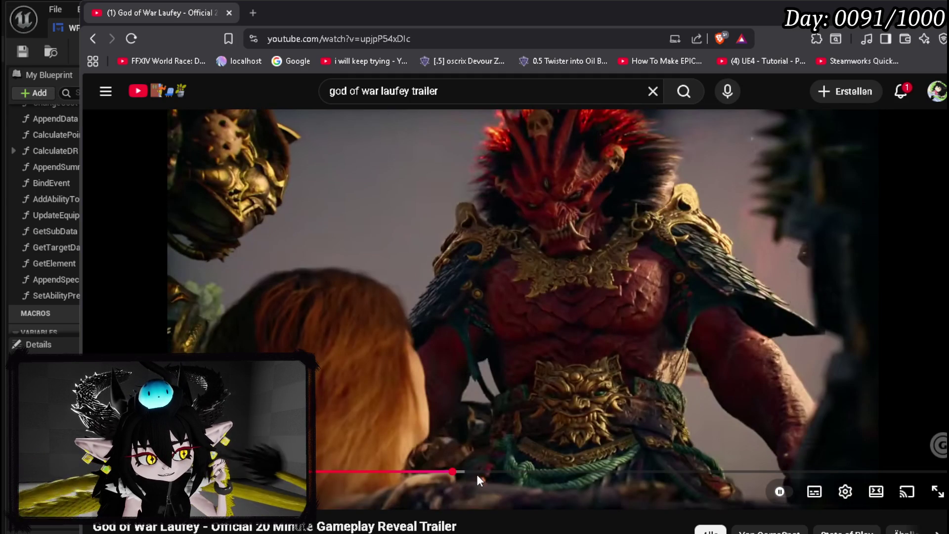
left_click(462, 474)
mouse_move(475, 476)
left_mouse_down()
mouse_move(529, 476)
mouse_move(289, 477)
left_mouse_up()
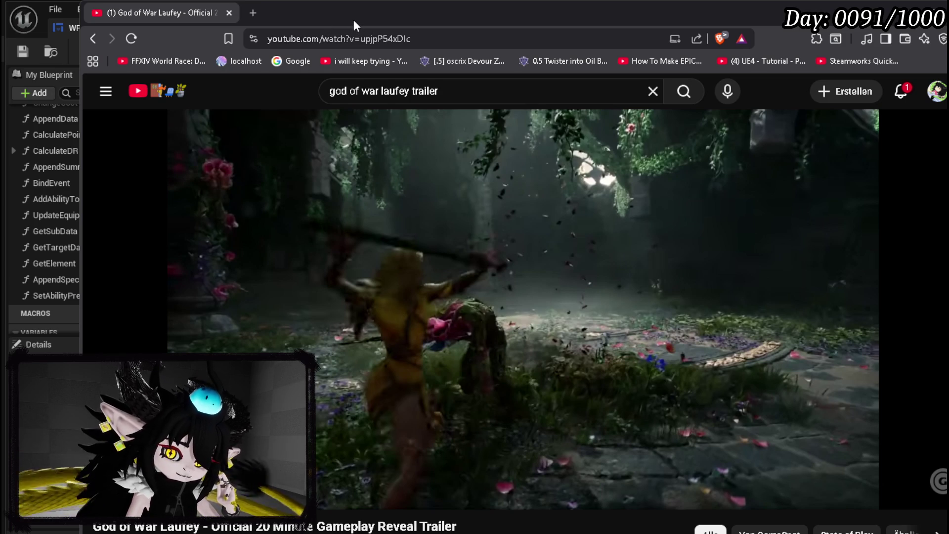
Step: Close the YouTube trailer and inspect the Targeting Type getter in GetTargetData
left_click(229, 13)
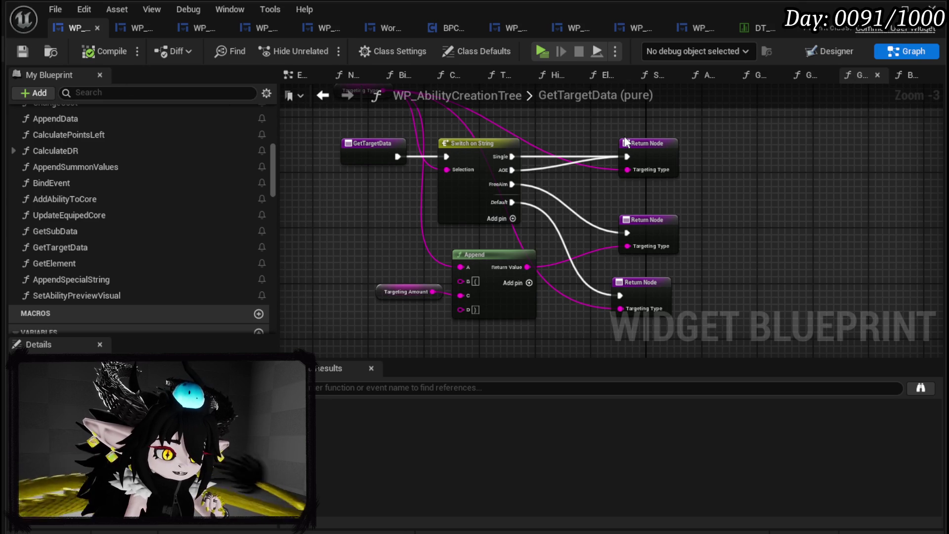
scroll(625, 142, "up", 2)
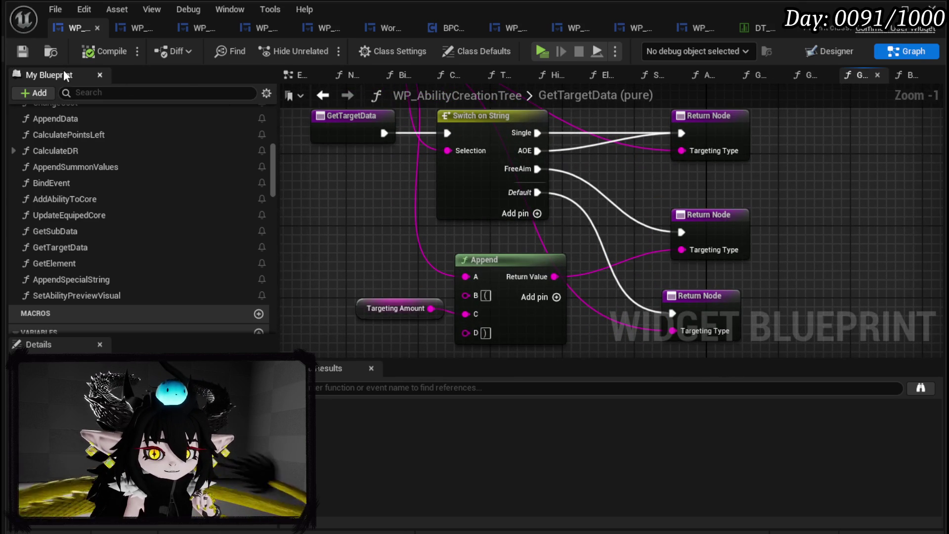
scroll(589, 149, "down", 1)
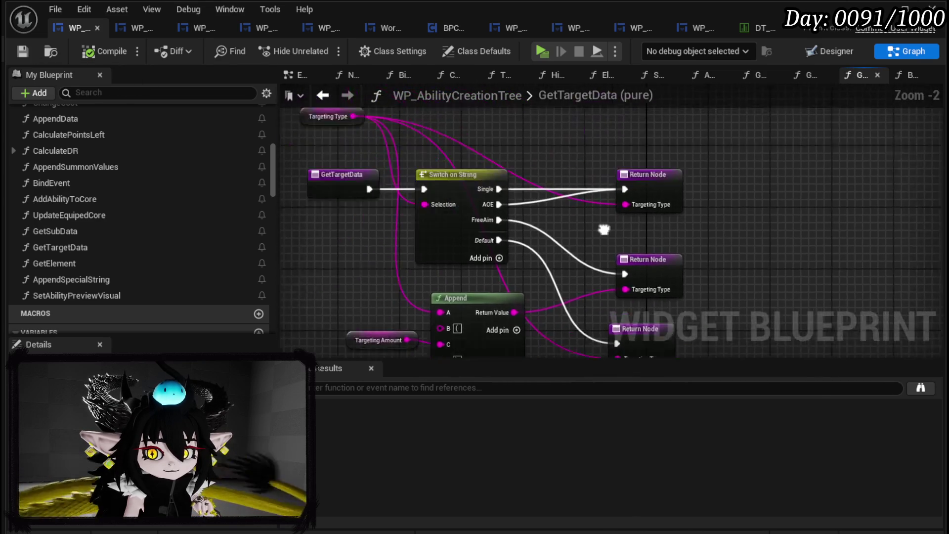
left_click(407, 152)
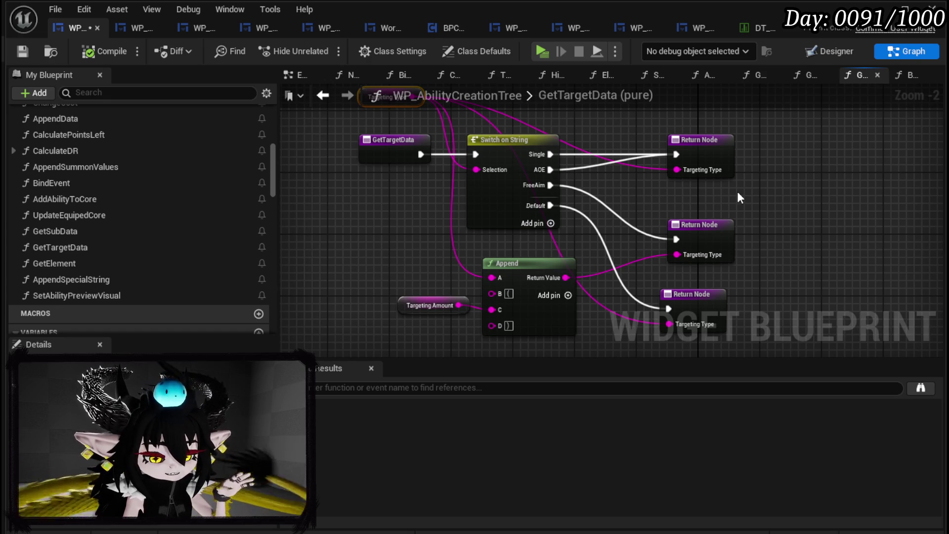
Step: Save the WP_AbilityCreationTree widget blueprint and return to L_DungeonCreationTest to start a play test
left_click(22, 51)
scroll(325, 165, "down", 1)
left_click_drag(325, 166, 349, 220)
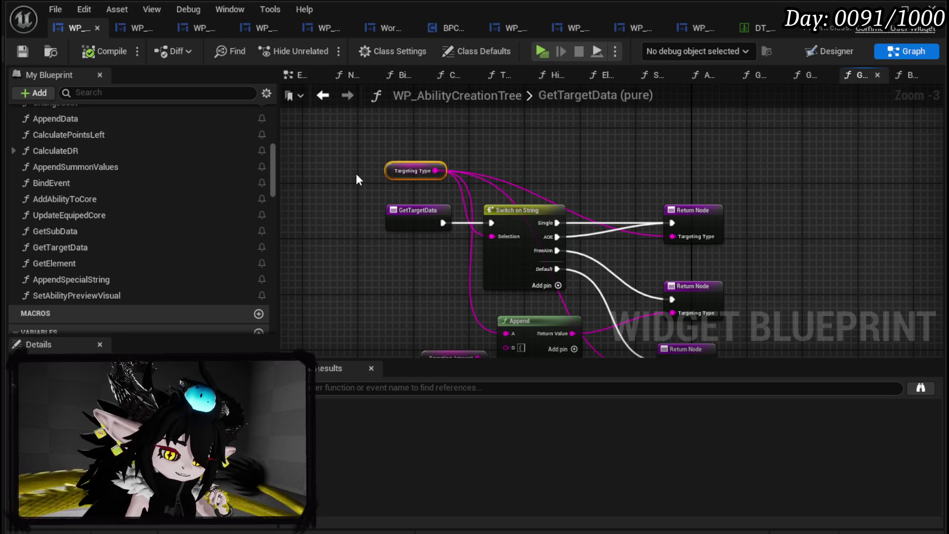
left_click(356, 173)
mouse_move(350, 166)
left_mouse_down()
mouse_move(299, 161)
mouse_move(324, 157)
left_mouse_up()
scroll(298, 160, "down", 1)
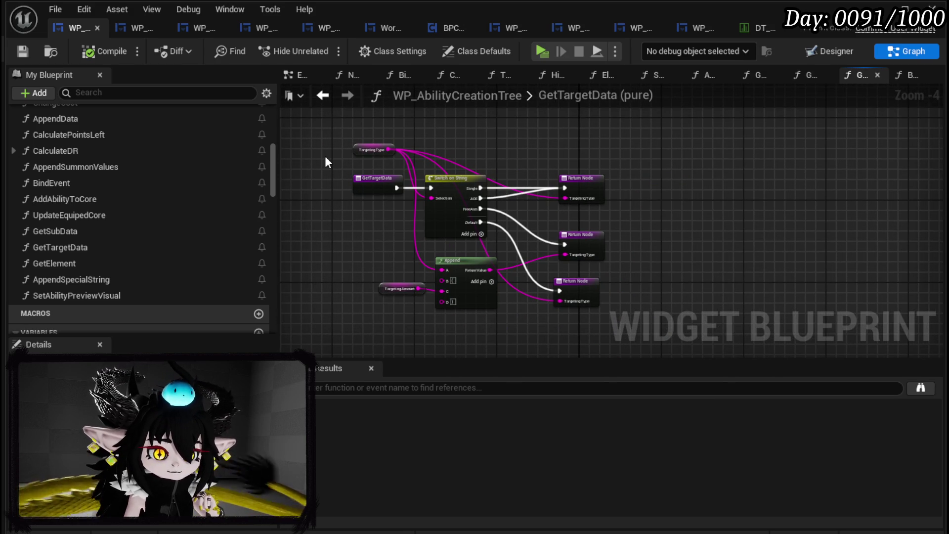
key("ctrl+s")
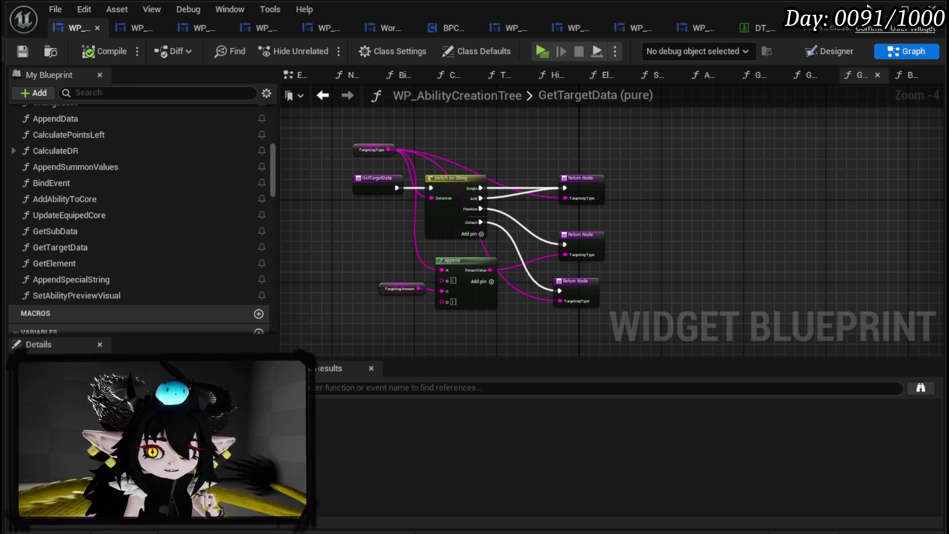
key("alt+Tab")
left_click(325, 48)
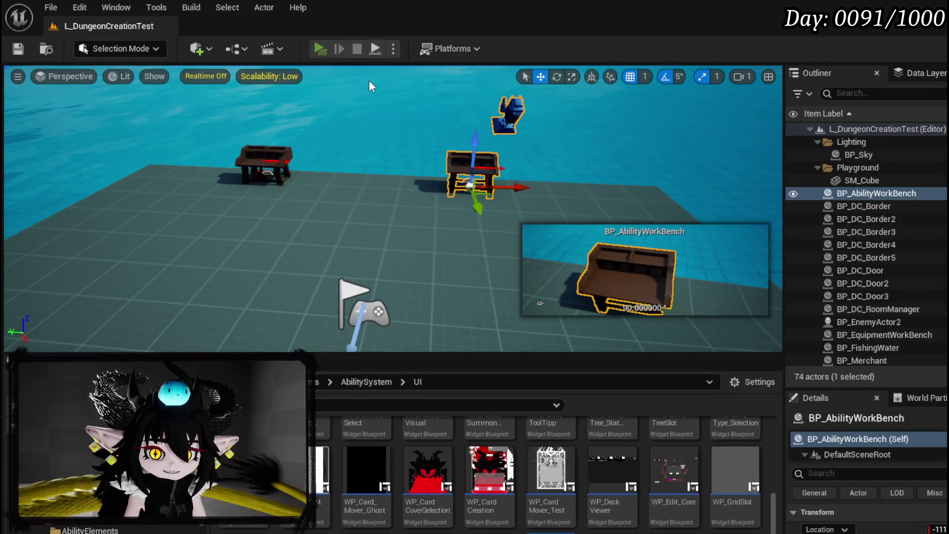
Step: Walk to the workbench, open the card creator, and cycle through the Summon and Ability card types
key("w")
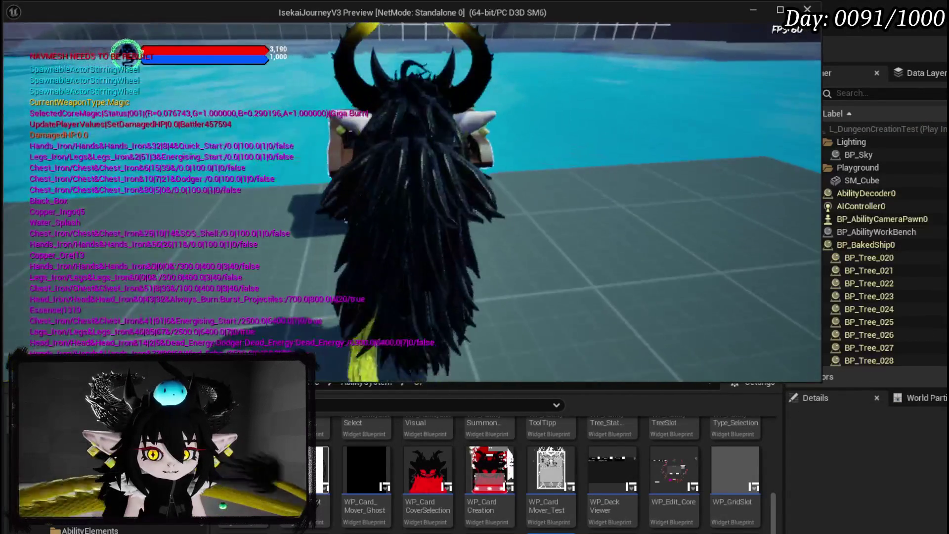
key("e")
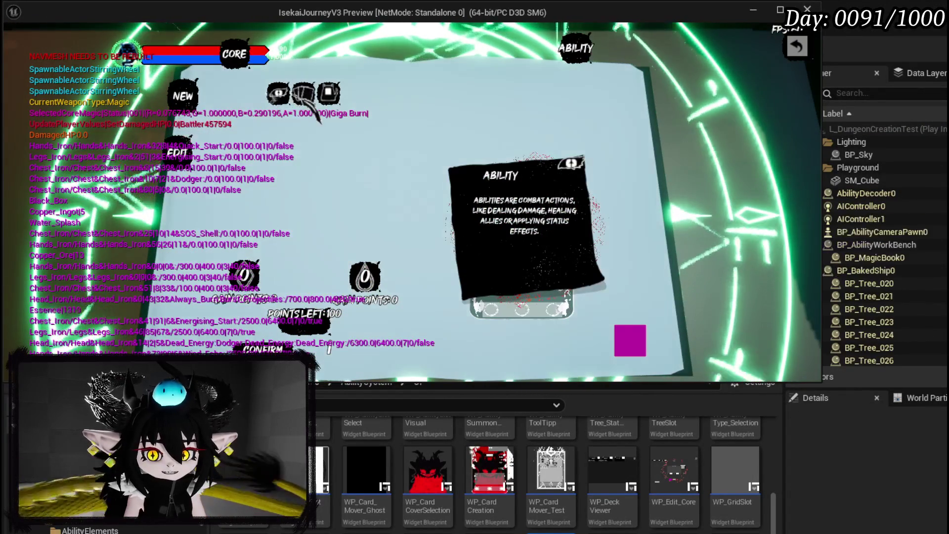
left_click(329, 95)
left_click(329, 95)
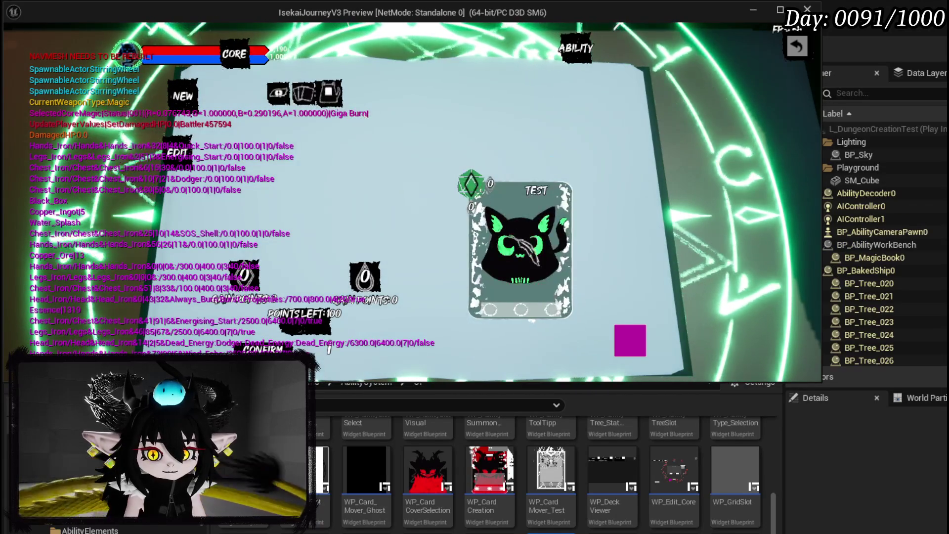
left_click(304, 94)
Step: Settle on the Ability card type and give it the Offensive subtype
left_click(328, 94)
left_click(304, 94)
left_click(279, 94)
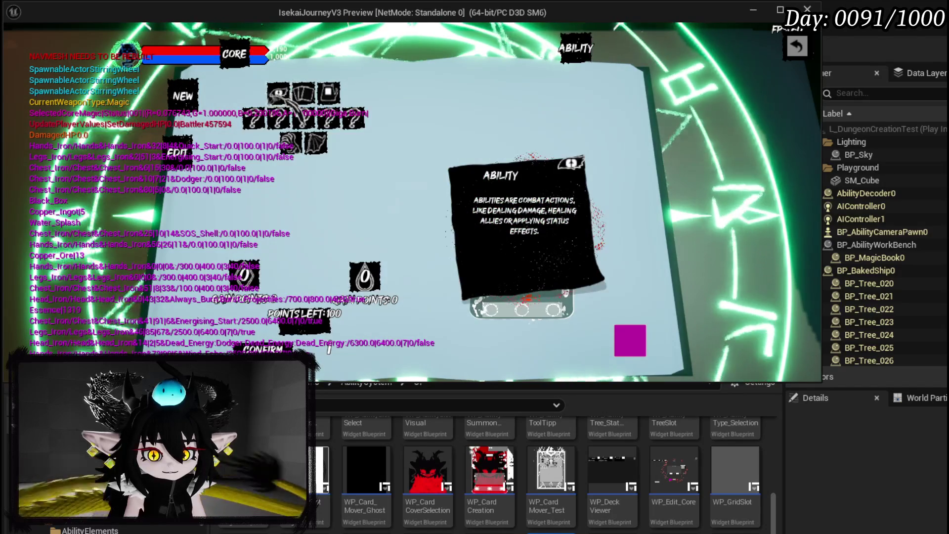
left_click(278, 94)
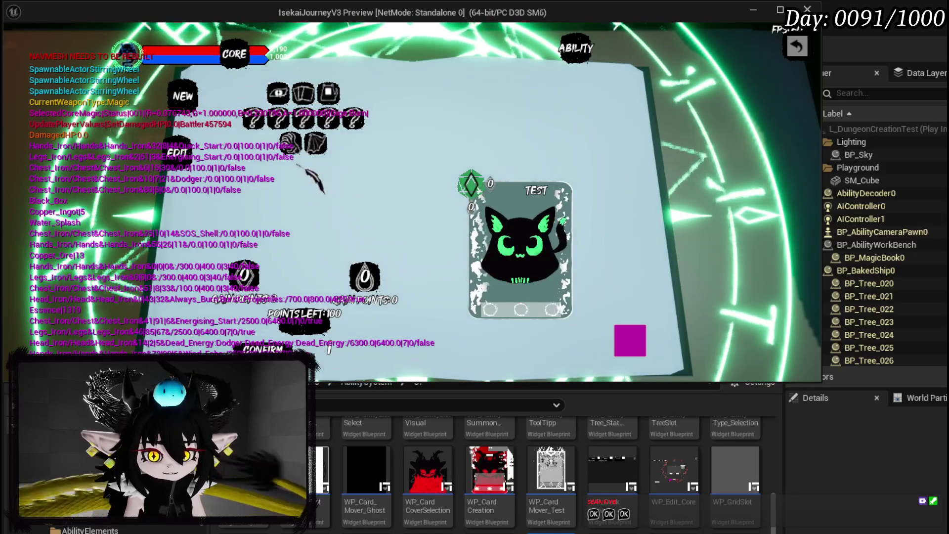
left_click(302, 146)
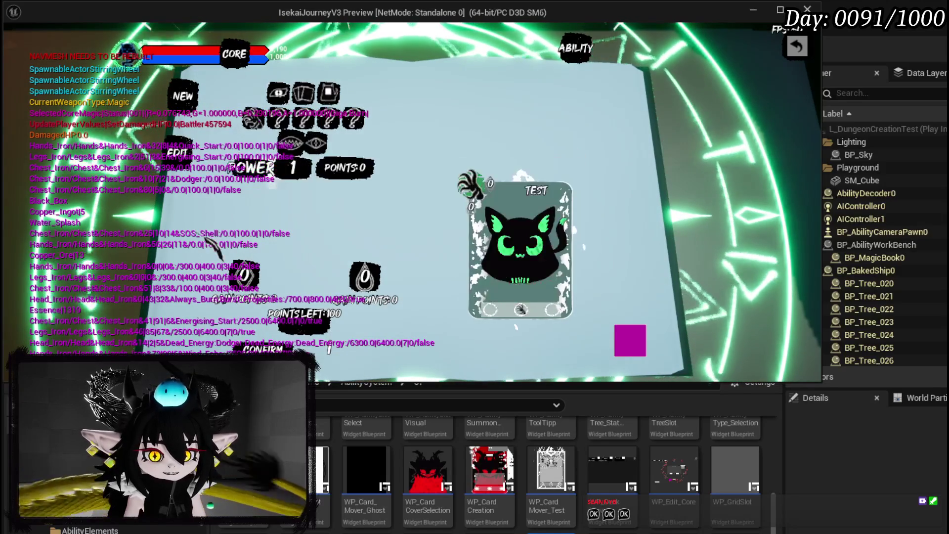